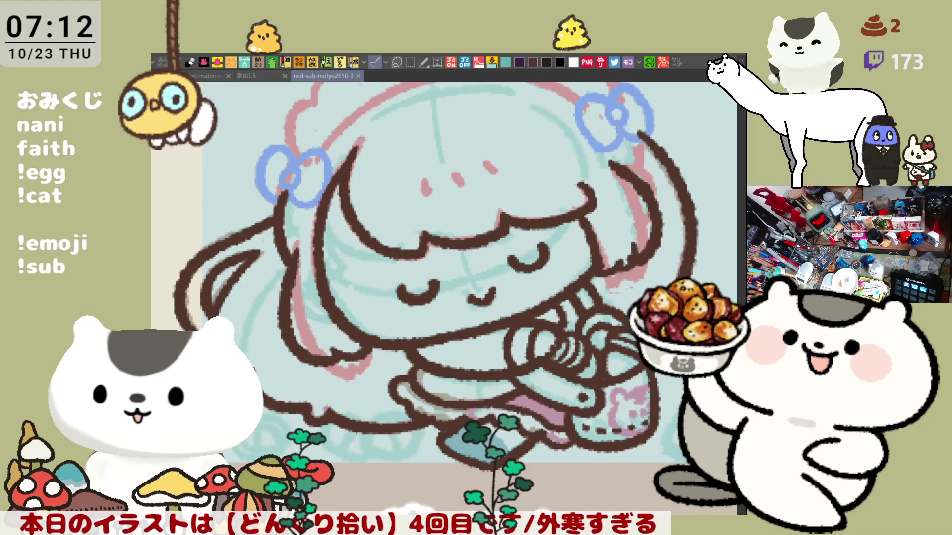
# Ink brown outlines around the left edge and right loop of the blue bow, retrying strokes.
pyautogui.moveTo(351, 175)
pyautogui.mouseDown()
pyautogui.moveTo(308, 202)
pyautogui.moveTo(404, 208)
pyautogui.mouseUp()
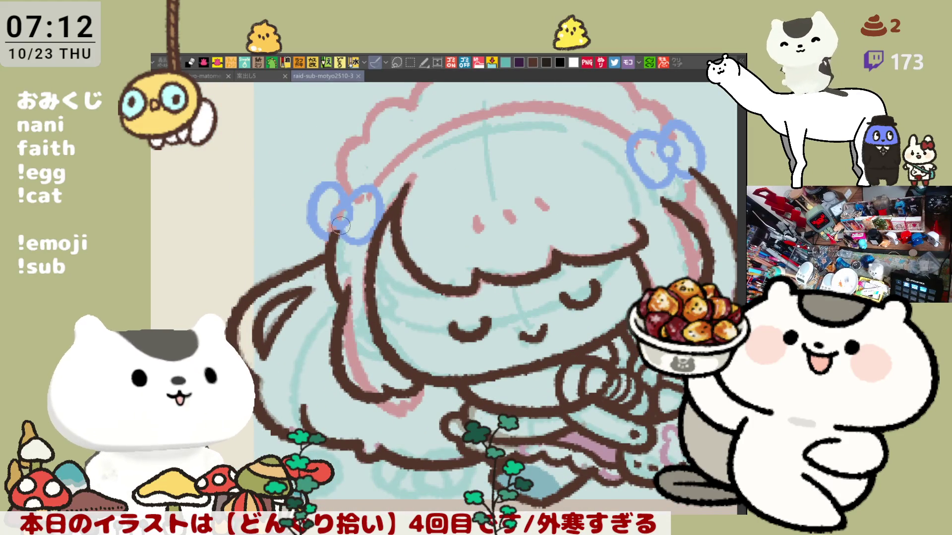
pyautogui.moveTo(316, 188); pyautogui.dragTo(338, 234)
pyautogui.hotkey('ctrl', 'z')
pyautogui.moveTo(316, 190); pyautogui.dragTo(337, 231)
pyautogui.hotkey('ctrl', 'z')
pyautogui.moveTo(316, 187); pyautogui.dragTo(359, 247)
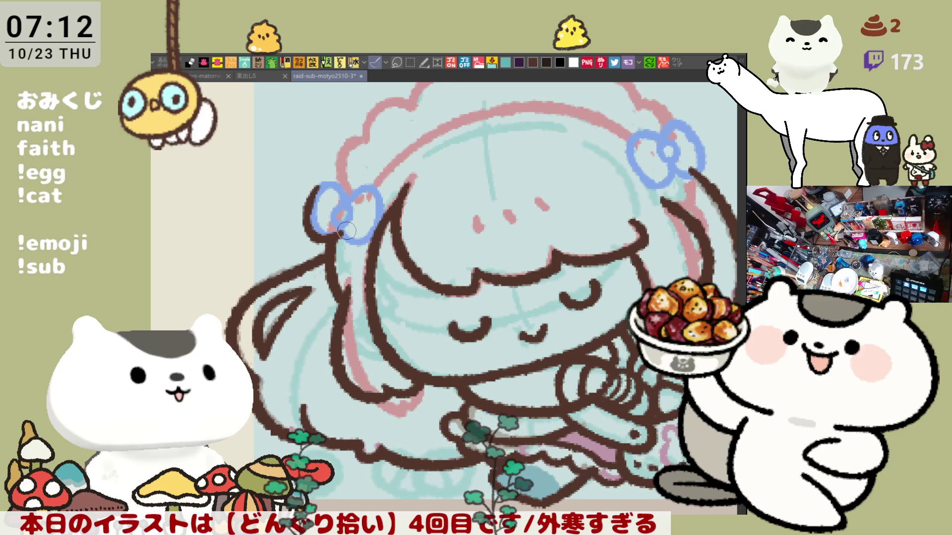
pyautogui.moveTo(349, 192); pyautogui.dragTo(377, 225)
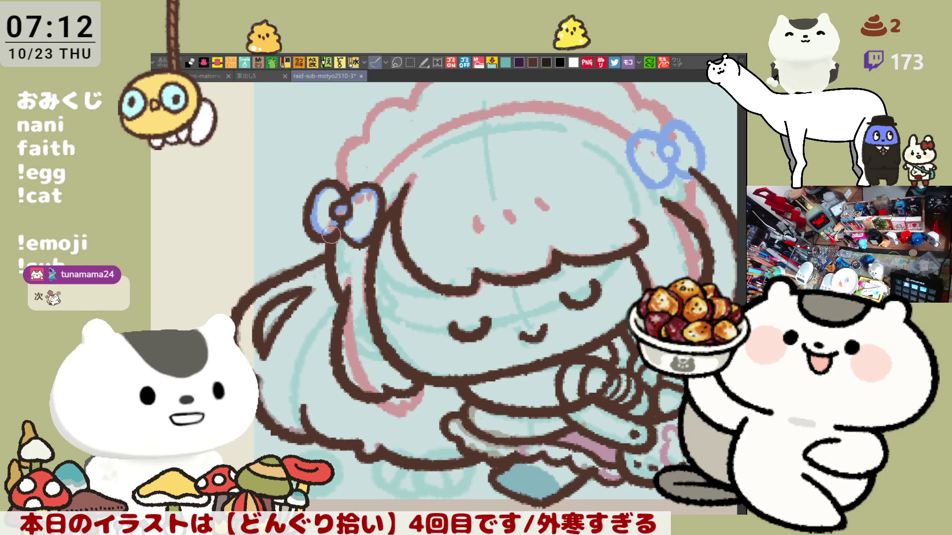
pyautogui.scroll(2, 338, 234)
pyautogui.scroll(2, 446, 185)
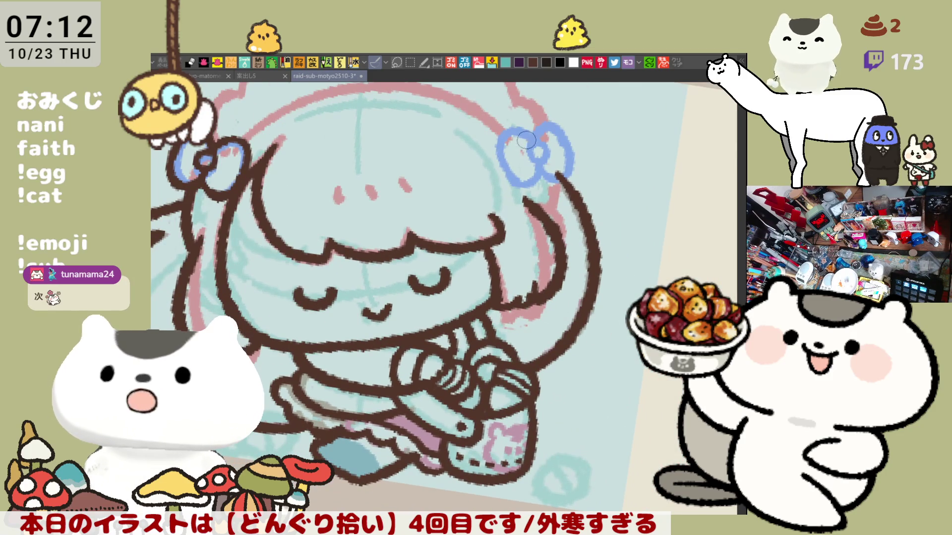
# Attempt the second bow's loop outline, then switch to the character collection sheet.
pyautogui.moveTo(528, 133)
pyautogui.mouseDown()
pyautogui.moveTo(496, 175)
pyautogui.moveTo(547, 167)
pyautogui.mouseUp()
pyautogui.hotkey('ctrl', 'z')
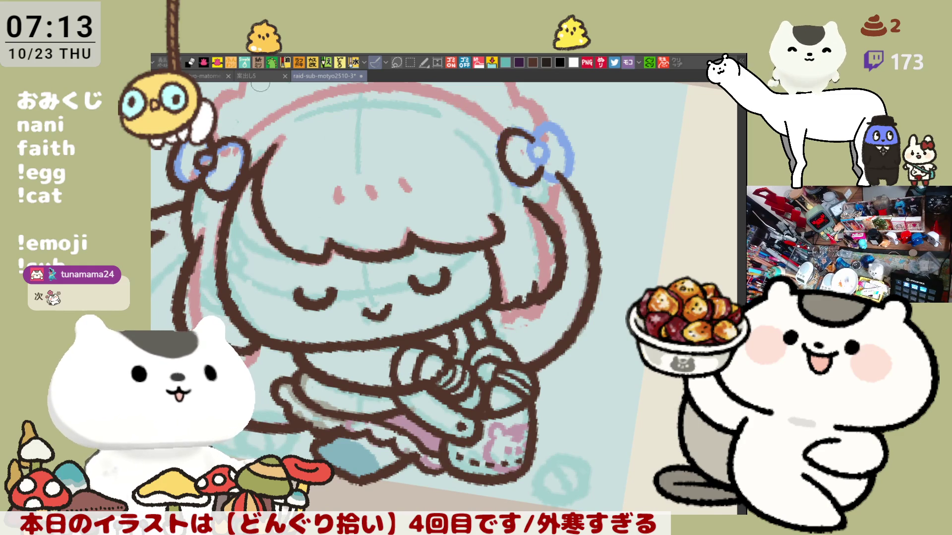
pyautogui.click(256, 80)
pyautogui.click(214, 78)
pyautogui.scroll(3, 417, 308)
pyautogui.moveTo(416, 308); pyautogui.dragTo(498, 299)
pyautogui.scroll(-3, 555, 274)
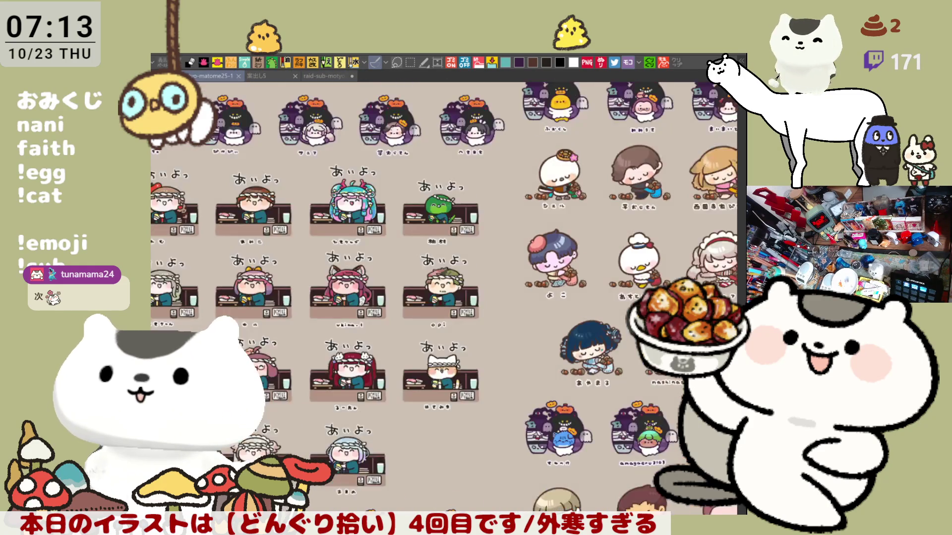
pyautogui.scroll(-2, 555, 275)
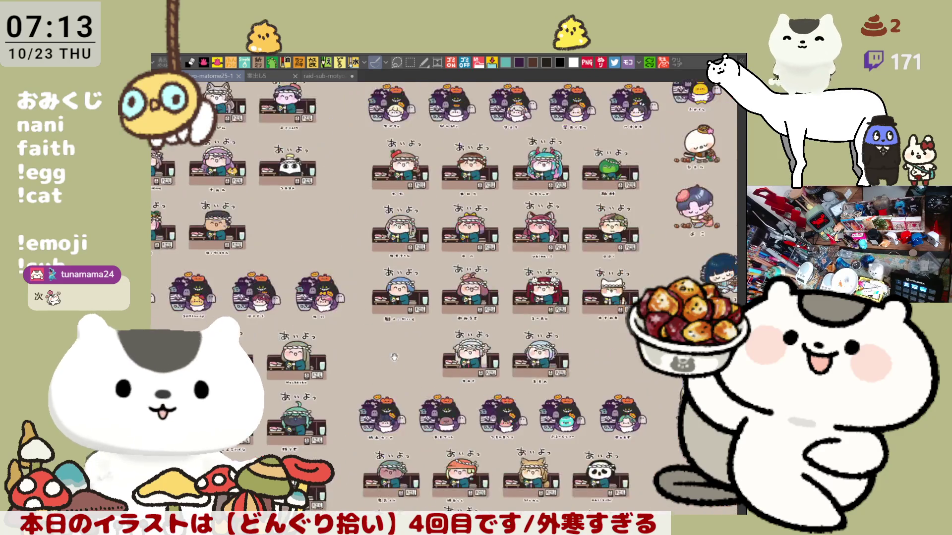
pyautogui.scroll(2, 556, 274)
pyautogui.scroll(-5, 446, 298)
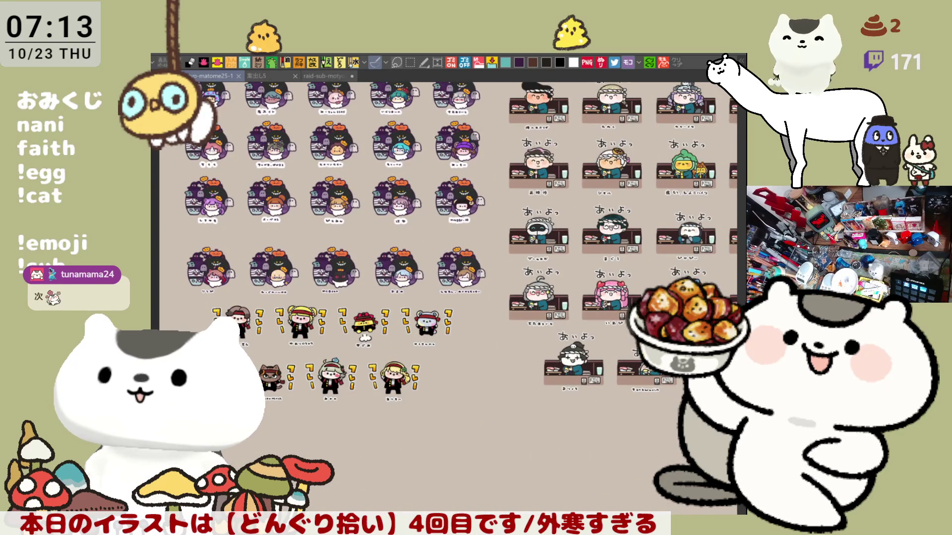
pyautogui.scroll(-3, 603, 301)
pyautogui.scroll(2, 603, 301)
pyautogui.scroll(-3, 602, 301)
pyautogui.scroll(-2, 565, 308)
pyautogui.scroll(-2, 521, 316)
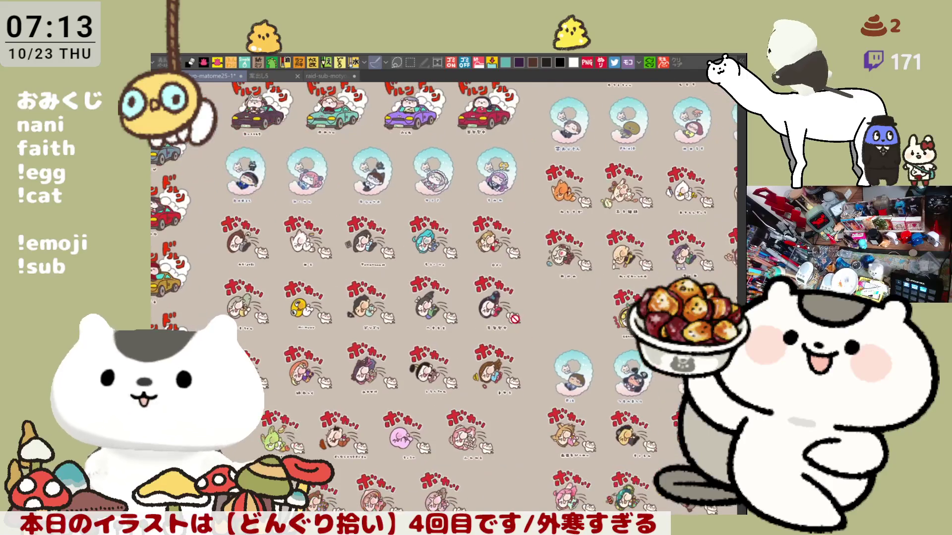
pyautogui.scroll(2, 513, 318)
pyautogui.scroll(2, 492, 338)
pyautogui.scroll(1, 460, 363)
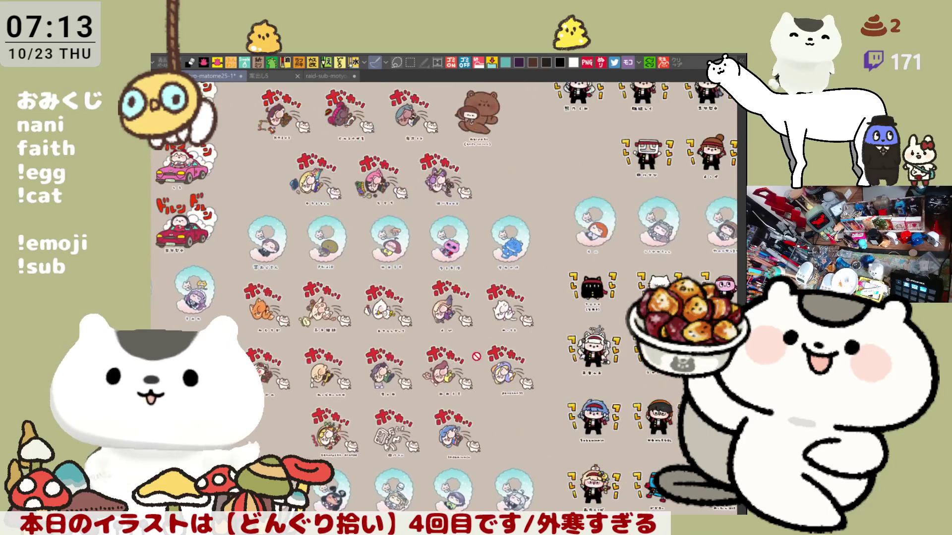
pyautogui.scroll(2, 460, 364)
pyautogui.scroll(1, 469, 372)
pyautogui.scroll(1, 481, 386)
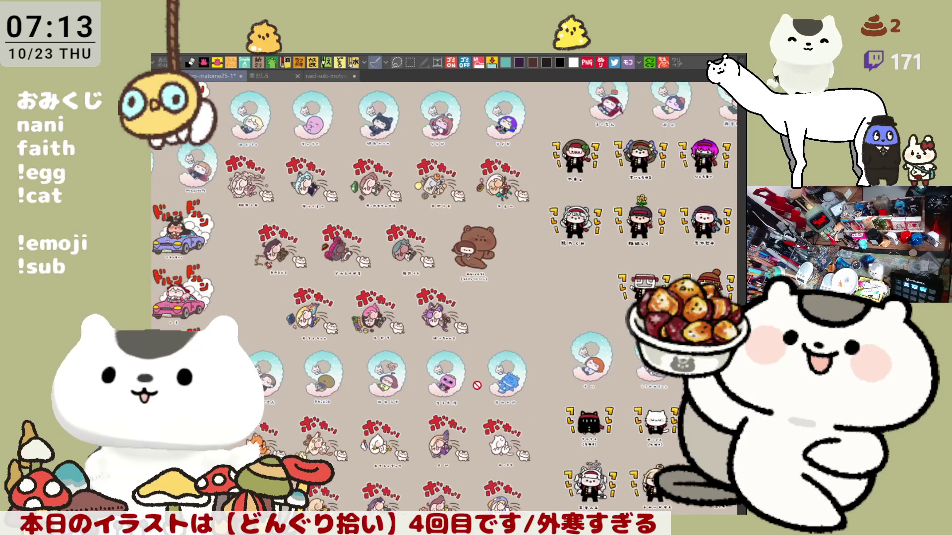
pyautogui.scroll(2, 483, 387)
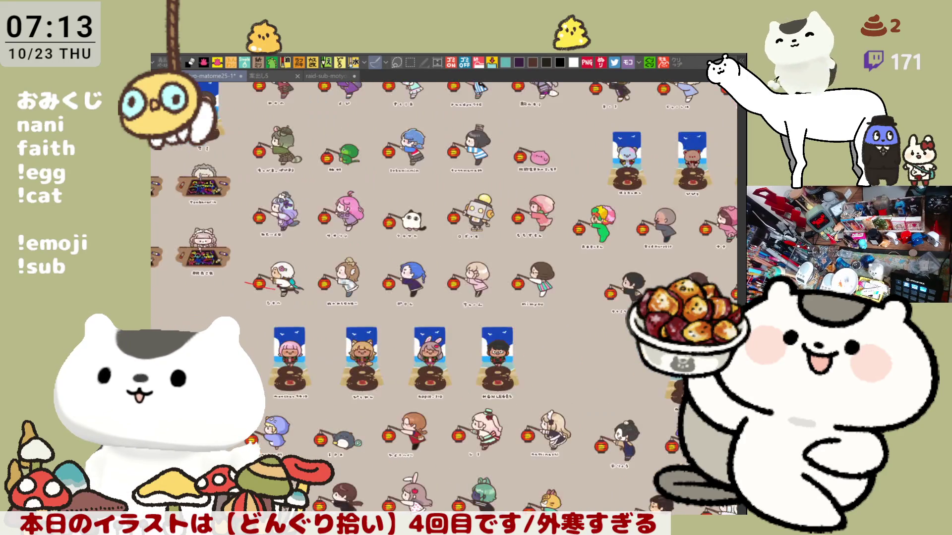
pyautogui.hscroll(3, 444, 309)
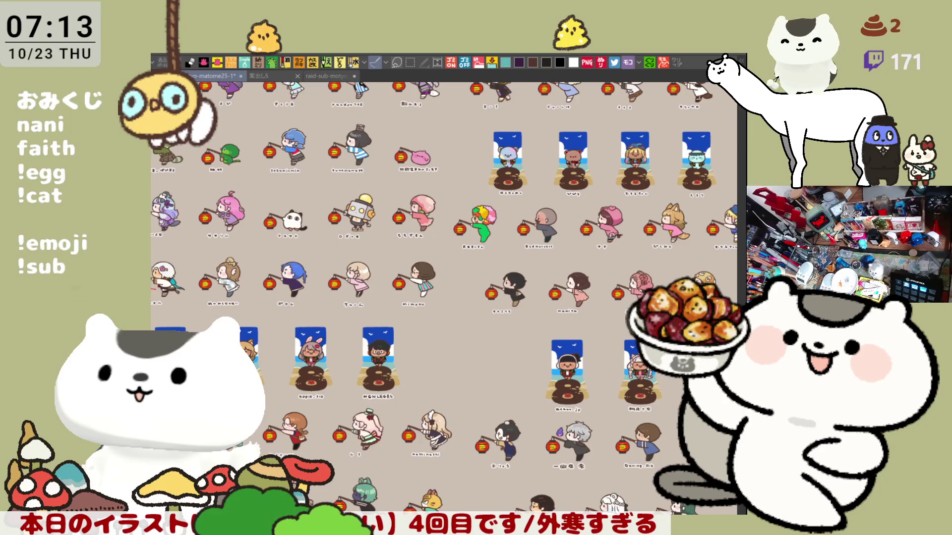
pyautogui.hscroll(-4, 446, 298)
pyautogui.hscroll(-3, 446, 298)
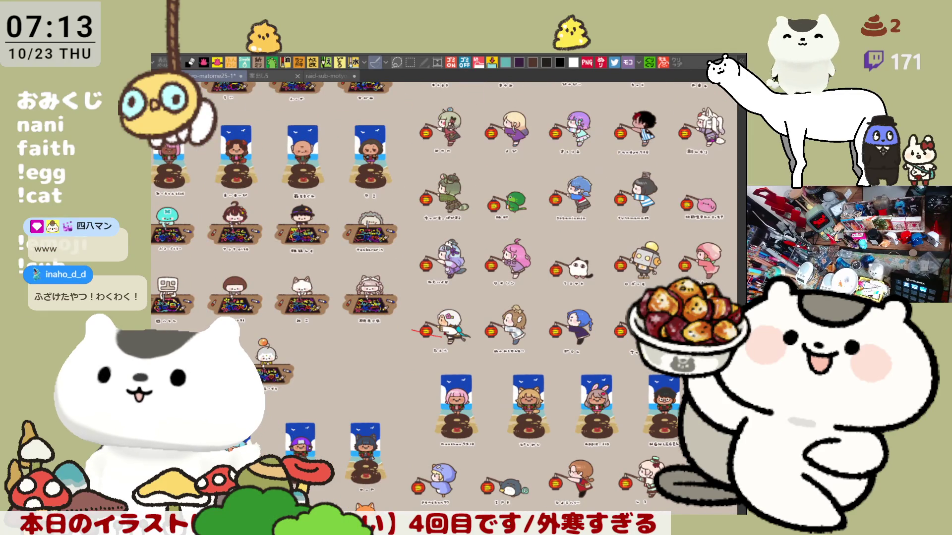
pyautogui.scroll(-5, 446, 298)
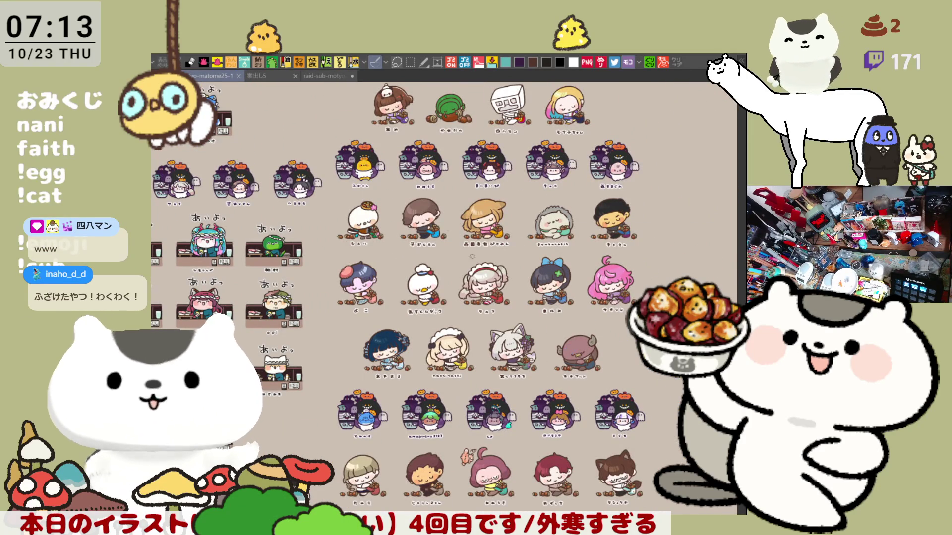
# Return to the raid-sub-motyo2510-3 maid girl drawing.
pyautogui.click(330, 77)
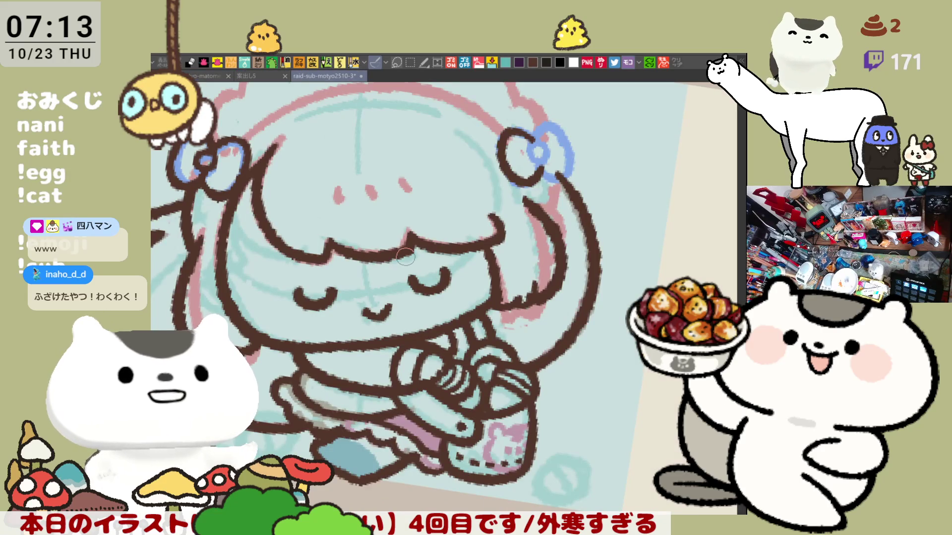
pyautogui.scroll(2, 405, 257)
pyautogui.scroll(2, 405, 257)
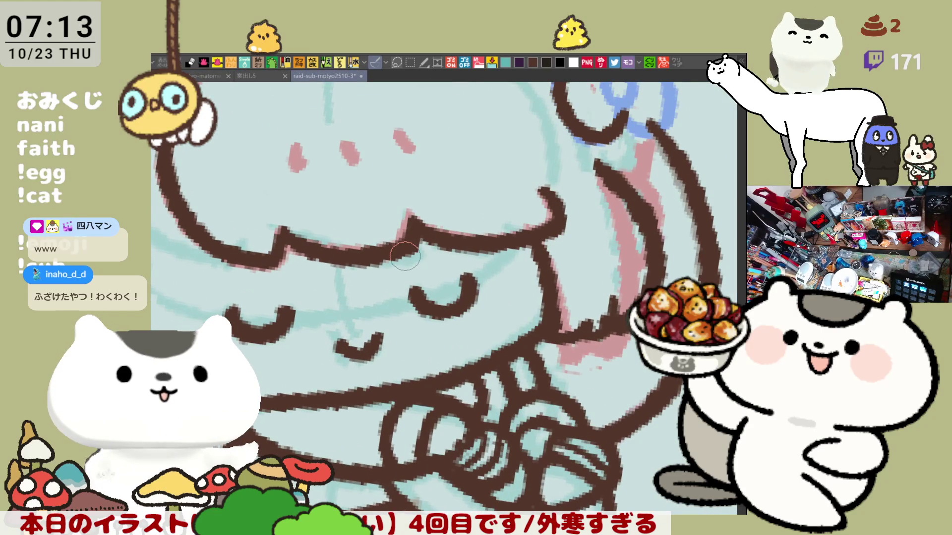
pyautogui.scroll(-2, 379, 221)
# Zoom into the left bow and outline its left loop in brown.
pyautogui.moveTo(499, 366); pyautogui.dragTo(492, 330)
pyautogui.scroll(2, 364, 322)
pyautogui.moveTo(364, 322); pyautogui.dragTo(387, 260)
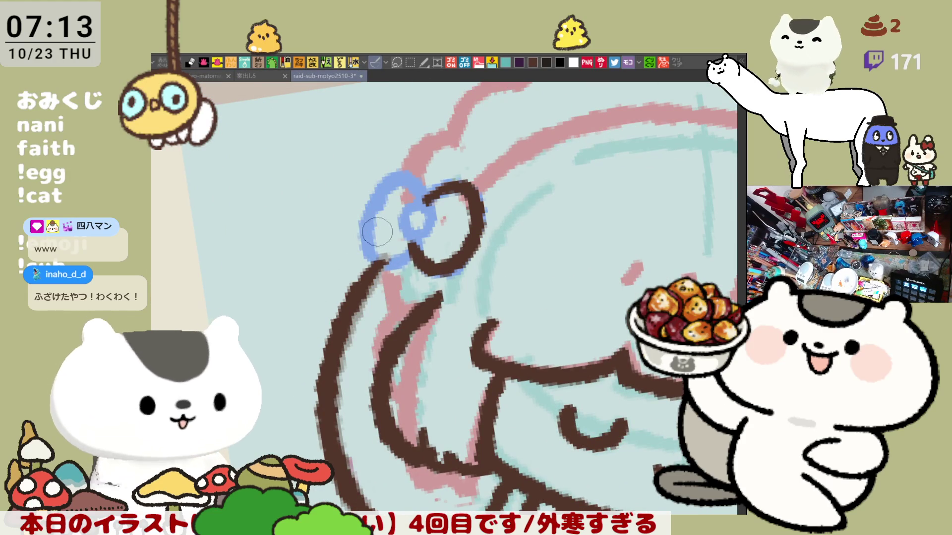
pyautogui.moveTo(368, 216); pyautogui.dragTo(409, 257)
pyautogui.hotkey('ctrl', 'z')
pyautogui.moveTo(368, 216); pyautogui.dragTo(413, 253)
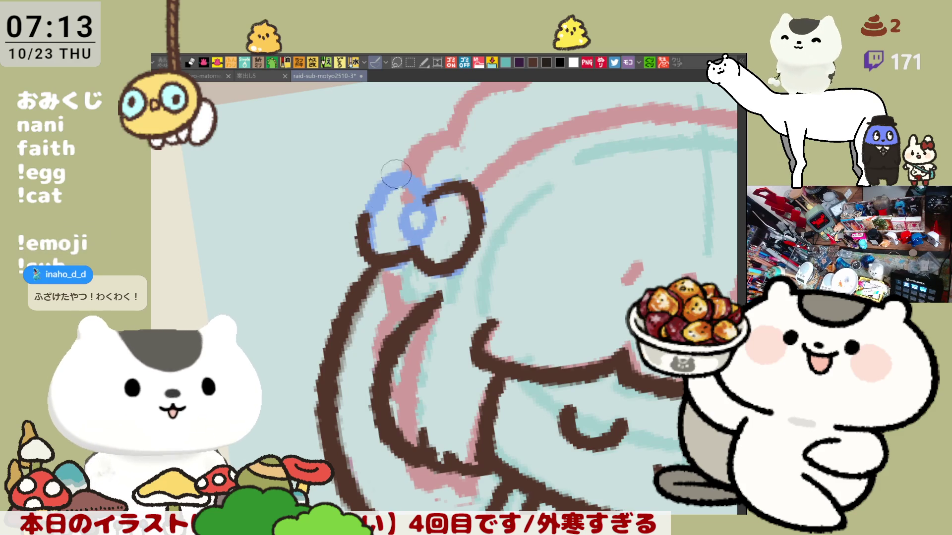
# Trace the top of the bow's left loop with repeated retries, then rotate the canvas.
pyautogui.moveTo(361, 231); pyautogui.dragTo(423, 192)
pyautogui.hotkey('ctrl', 'z')
pyautogui.moveTo(364, 231); pyautogui.dragTo(438, 196)
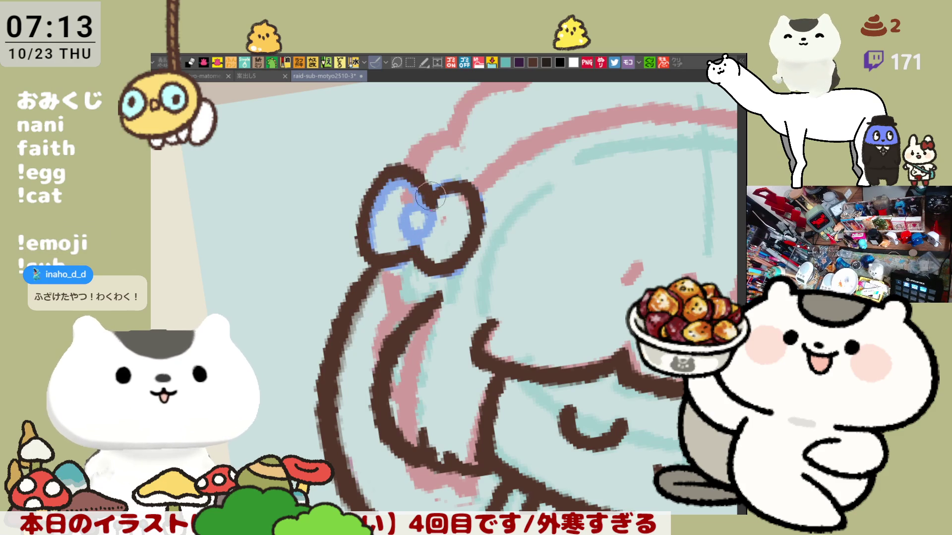
pyautogui.hotkey('ctrl', 'z')
pyautogui.moveTo(363, 227)
pyautogui.mouseDown()
pyautogui.moveTo(380, 172)
pyautogui.moveTo(439, 198)
pyautogui.mouseUp()
pyautogui.hotkey('ctrl', 'z')
pyautogui.moveTo(363, 229); pyautogui.dragTo(425, 205)
pyautogui.hotkey('ctrl', 'z')
pyautogui.press('^')
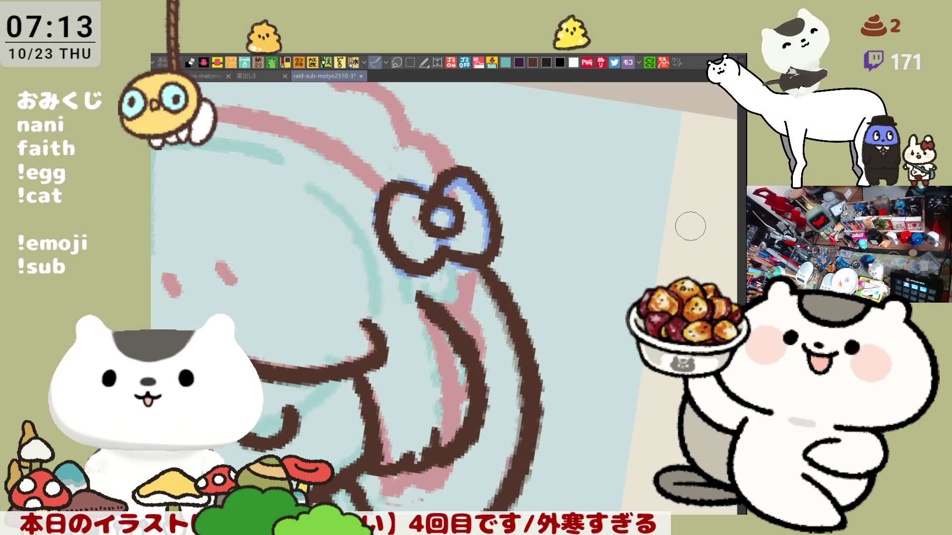
pyautogui.scroll(-3, 689, 226)
pyautogui.scroll(-1, 689, 226)
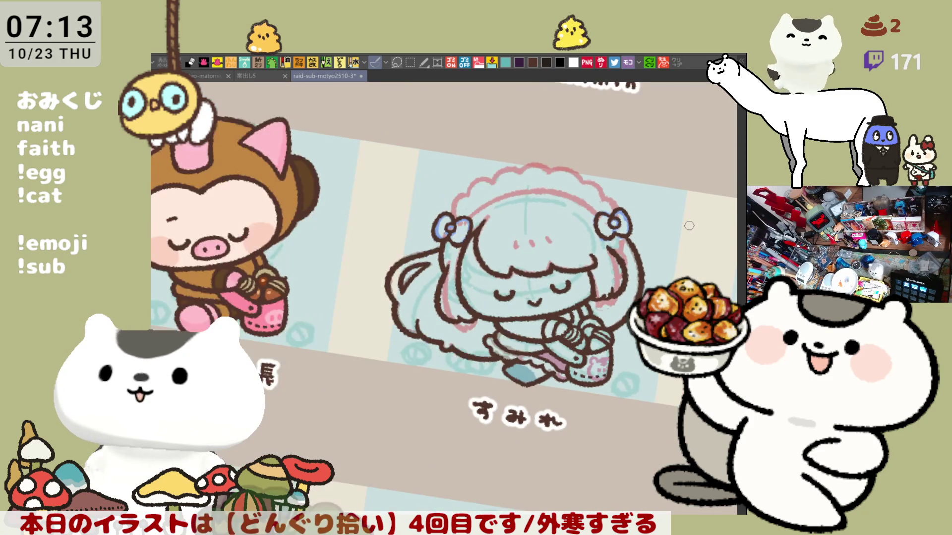
pyautogui.scroll(1, 539, 179)
pyautogui.scroll(2, 540, 178)
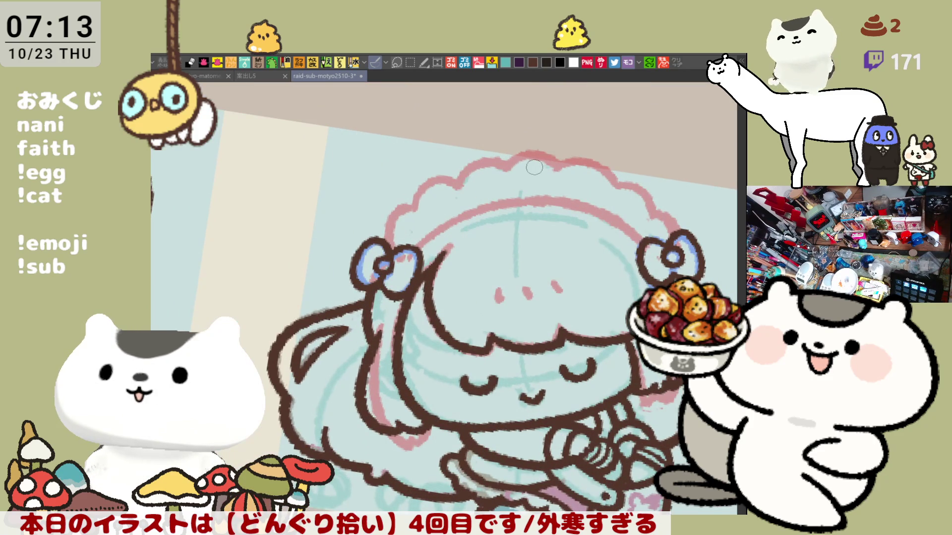
# Rotate the canvas to a drawing angle and ink the left face outline, retrying the cheek stroke.
pyautogui.press('-')
pyautogui.press('-')
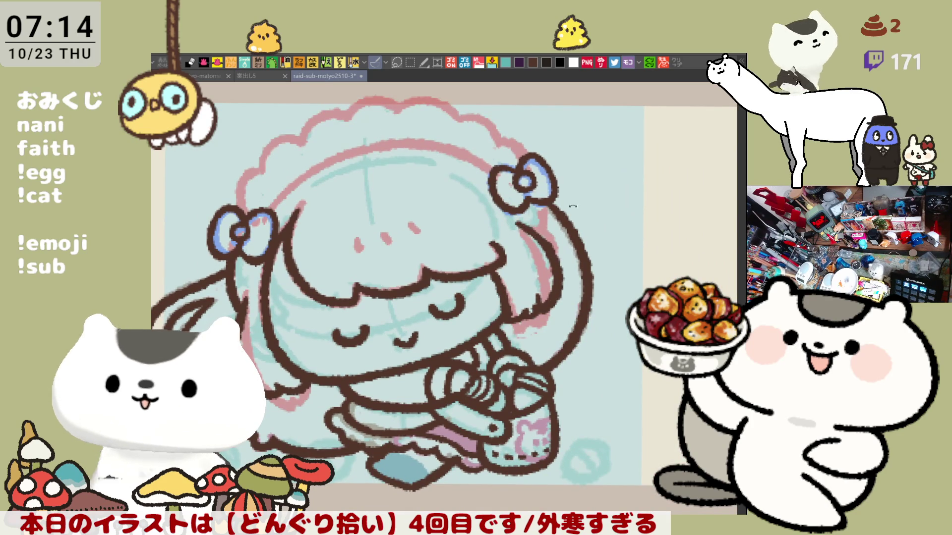
pyautogui.press('-')
pyautogui.press('-')
pyautogui.press('-')
pyautogui.press('-')
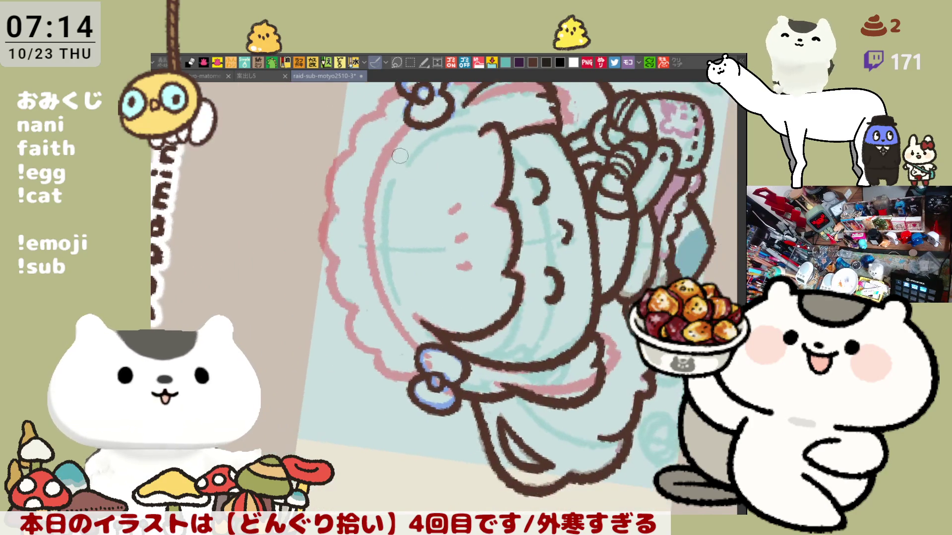
pyautogui.scroll(2, 385, 164)
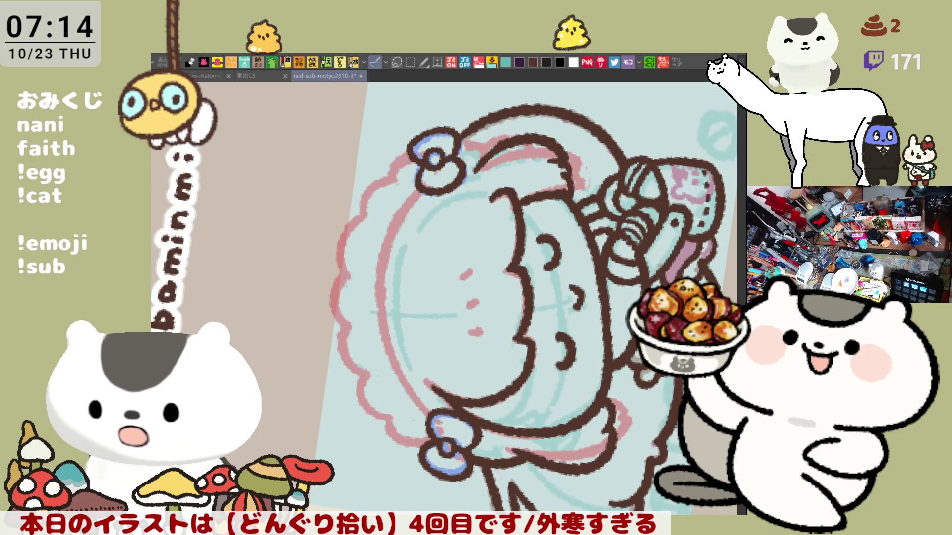
pyautogui.moveTo(380, 270); pyautogui.dragTo(387, 162)
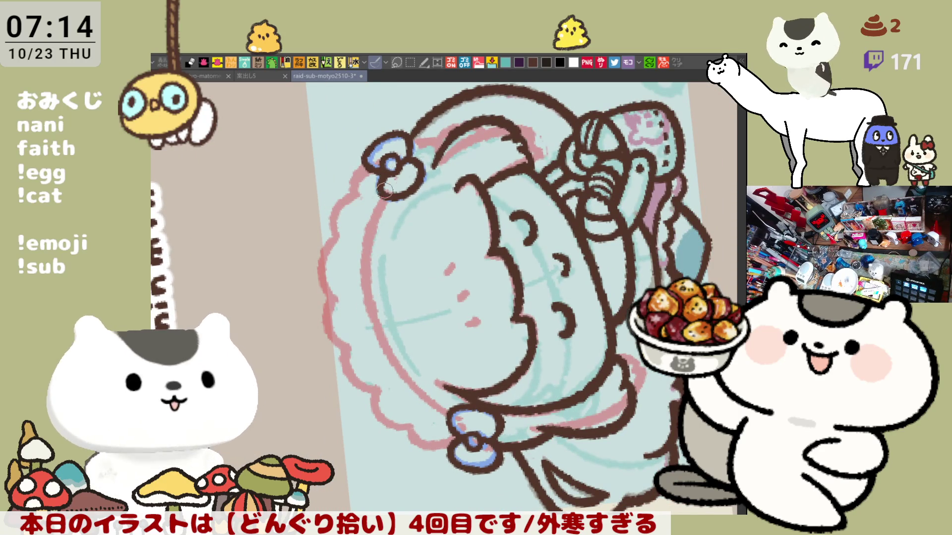
pyautogui.hotkey('ctrl', 'z')
pyautogui.moveTo(384, 202); pyautogui.dragTo(367, 308)
pyautogui.hotkey('ctrl', 'z')
pyautogui.moveTo(391, 188); pyautogui.dragTo(370, 306)
pyautogui.hotkey('ctrl', 'z')
pyautogui.moveTo(381, 204); pyautogui.dragTo(357, 303)
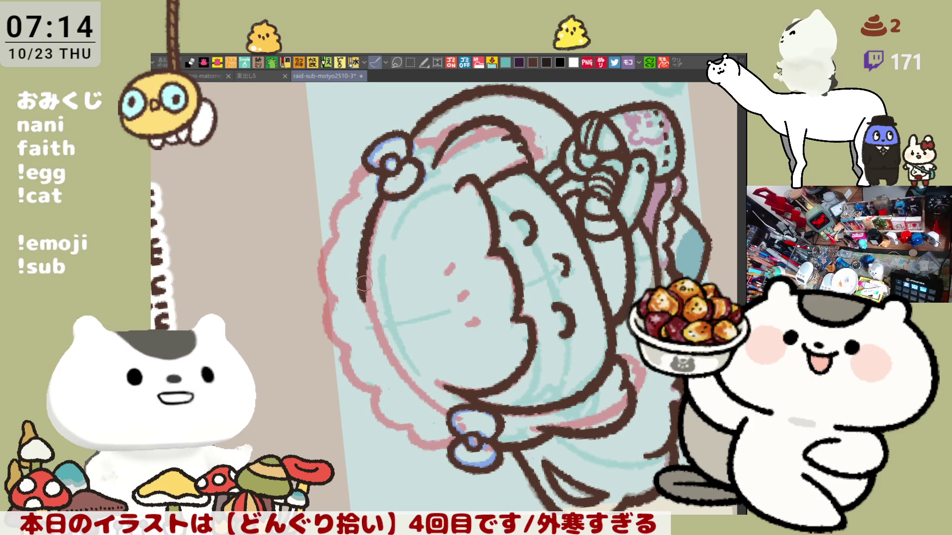
pyautogui.hotkey('ctrl', 'z')
pyautogui.moveTo(391, 186); pyautogui.dragTo(366, 299)
# Settle the left cheek outline, flip the view horizontally, and extend the line along the hair top.
pyautogui.hotkey('ctrl', 'z')
pyautogui.moveTo(391, 187); pyautogui.dragTo(366, 303)
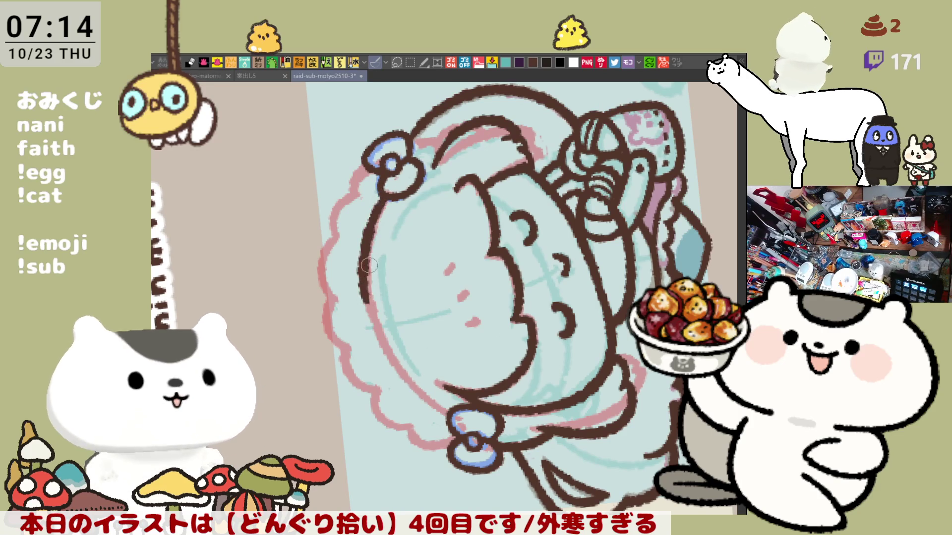
pyautogui.hotkey('ctrl', 'z')
pyautogui.moveTo(389, 191); pyautogui.dragTo(367, 305)
pyautogui.hotkey('ctrl', 'z')
pyautogui.moveTo(390, 195); pyautogui.dragTo(366, 319)
pyautogui.hotkey('ctrl', 'z')
pyautogui.moveTo(393, 187)
pyautogui.mouseDown()
pyautogui.moveTo(370, 318)
pyautogui.moveTo(475, 312)
pyautogui.mouseUp()
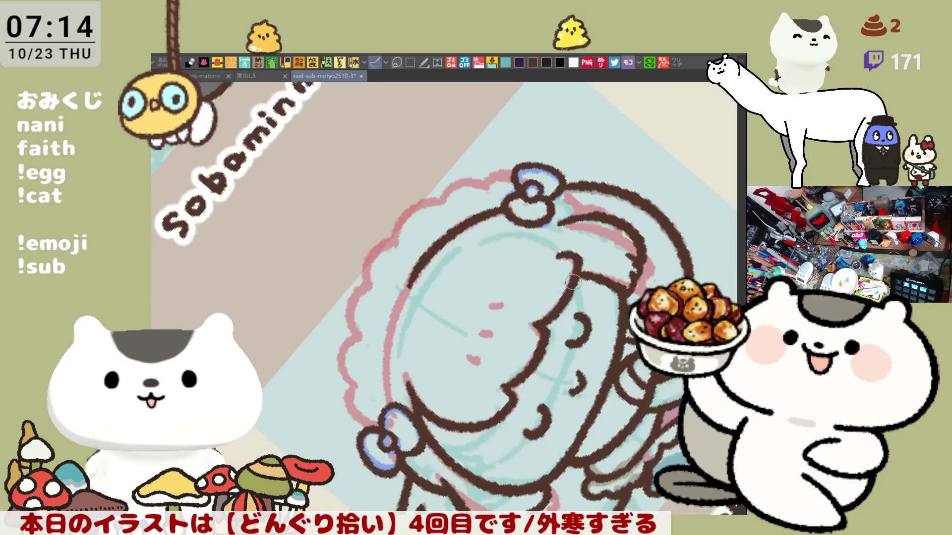
pyautogui.scroll(-3, 476, 312)
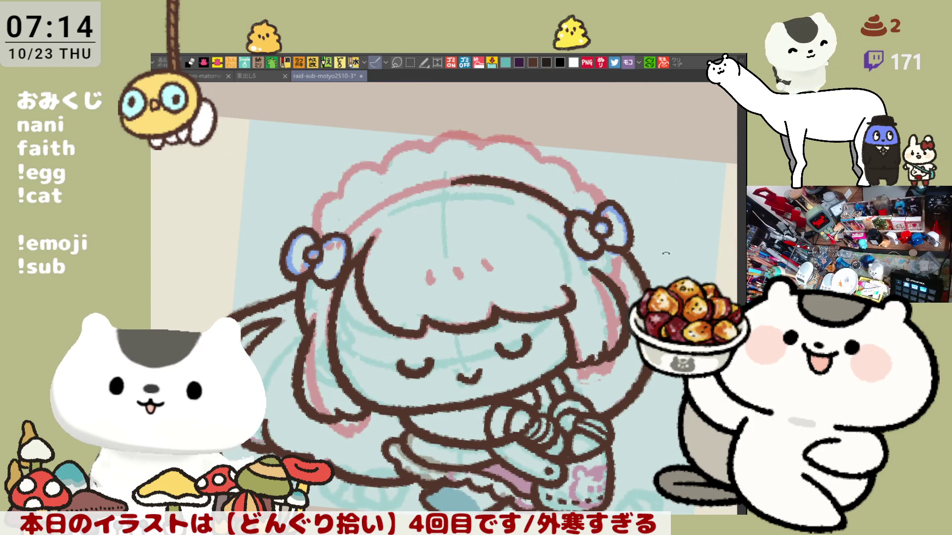
pyautogui.press('h')
pyautogui.press('h')
pyautogui.press('h')
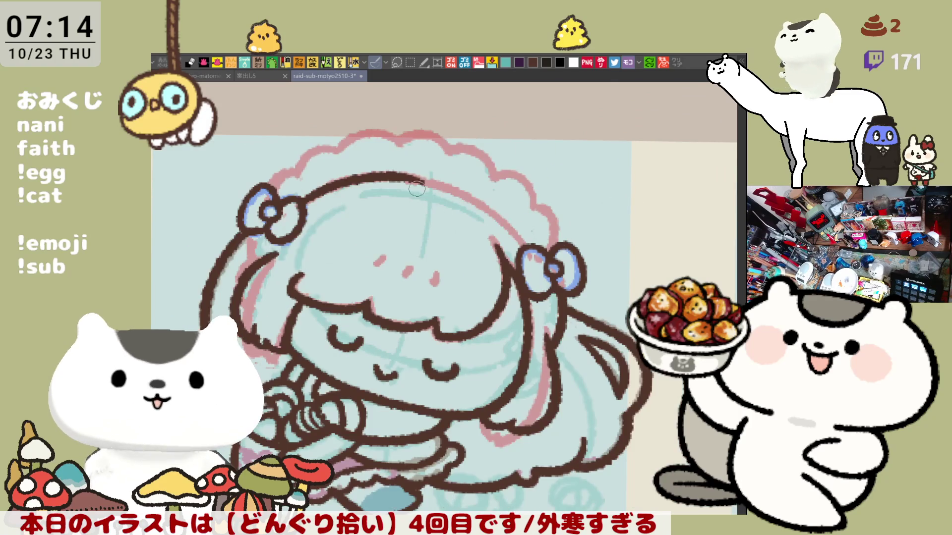
pyautogui.moveTo(410, 176); pyautogui.dragTo(521, 230)
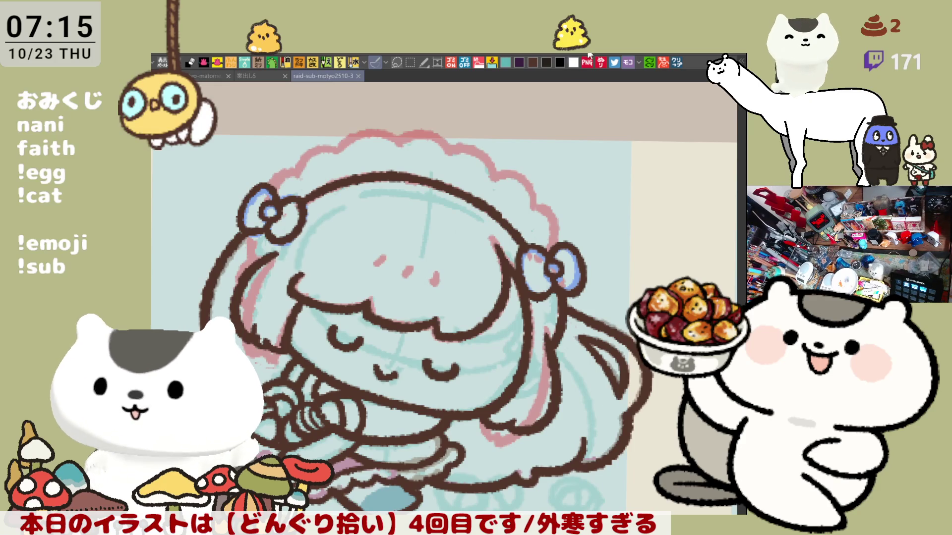
# Paste the article as a new document, close it, and open the ramen cup image instead.
pyautogui.click(676, 63)
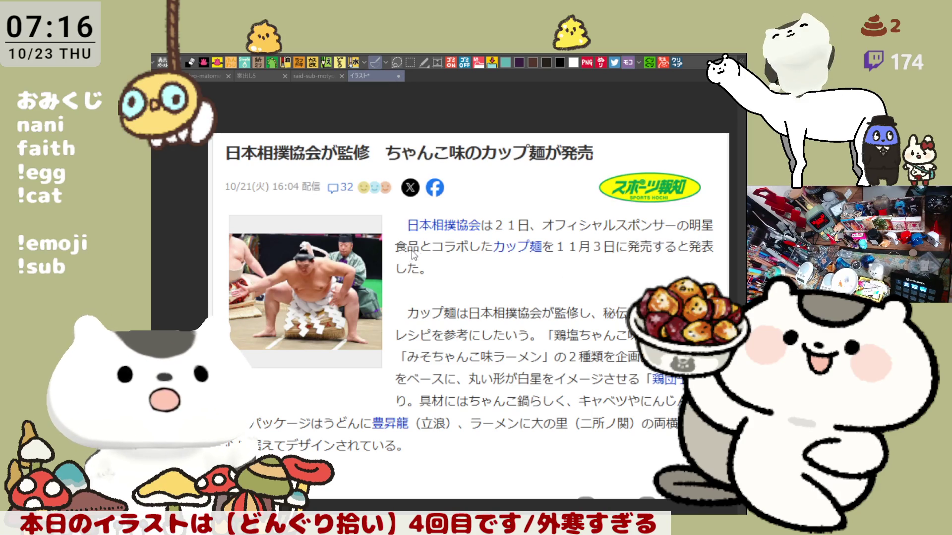
pyautogui.click(398, 76)
pyautogui.click(676, 64)
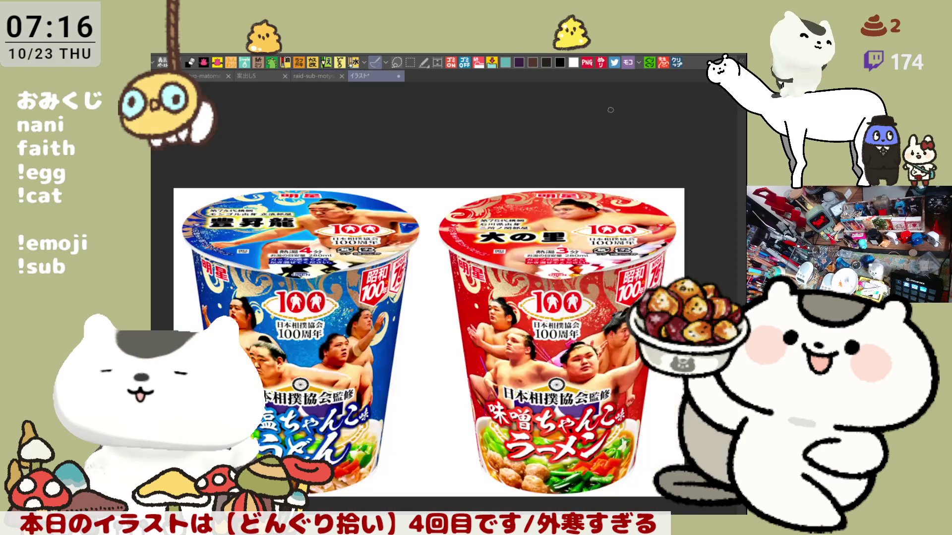
pyautogui.scroll(-1, 365, 424)
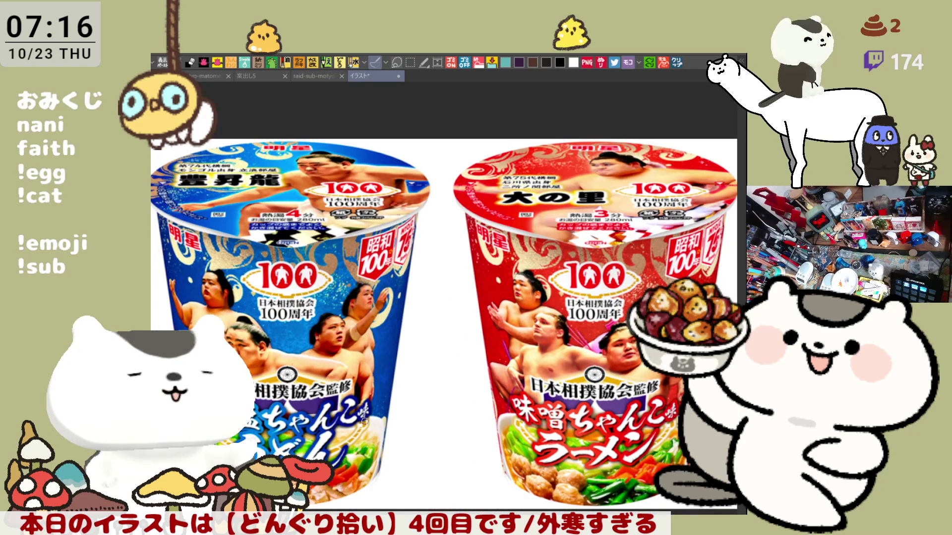
pyautogui.scroll(1, 290, 409)
pyautogui.scroll(1, 290, 409)
pyautogui.scroll(1, 352, 409)
pyautogui.scroll(1, 334, 370)
pyautogui.scroll(1, 333, 370)
pyautogui.scroll(1, 387, 357)
pyautogui.scroll(2, 463, 336)
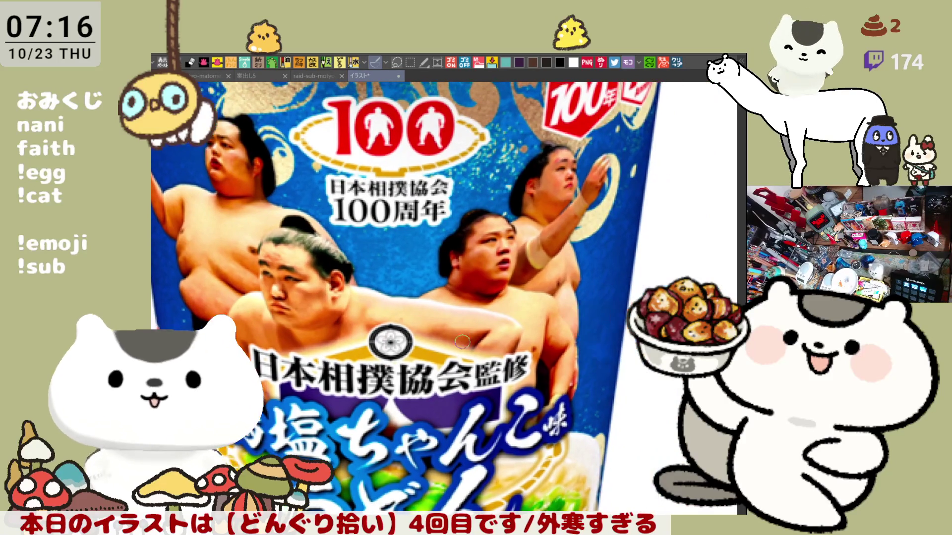
pyautogui.scroll(-1, 464, 336)
pyautogui.scroll(-1, 528, 377)
pyautogui.scroll(-1, 527, 377)
pyautogui.scroll(1, 527, 377)
pyautogui.scroll(-1, 599, 349)
pyautogui.scroll(1, 305, 315)
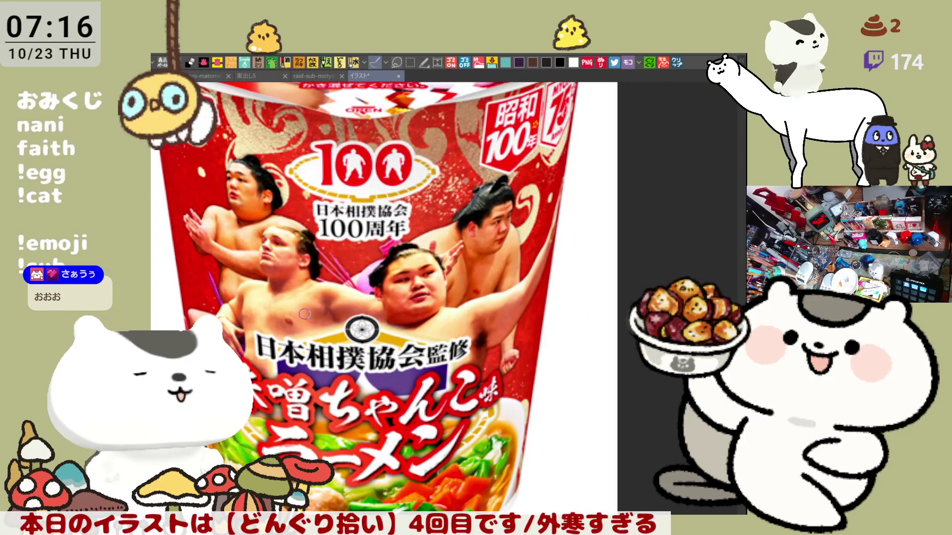
pyautogui.scroll(-1, 305, 314)
pyautogui.scroll(-1, 304, 310)
pyautogui.scroll(-1, 438, 261)
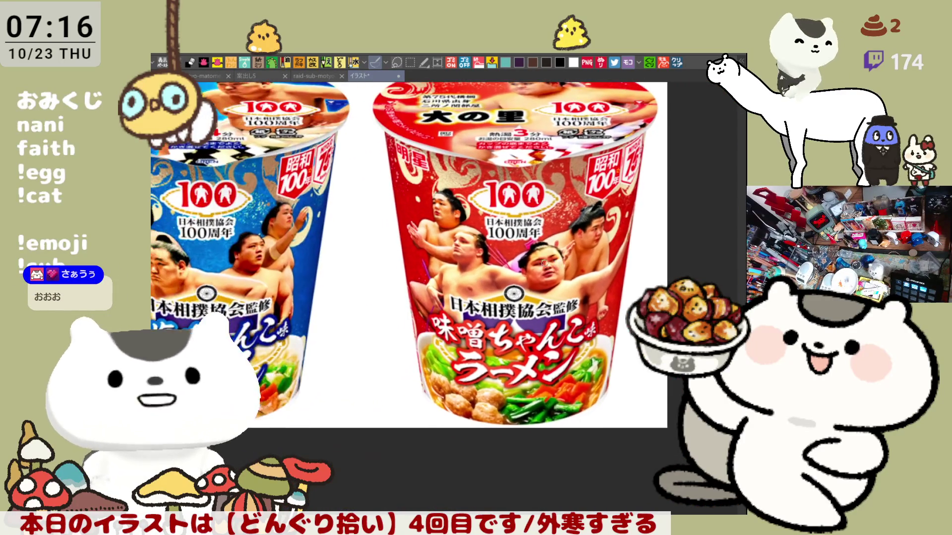
pyautogui.scroll(1, 438, 261)
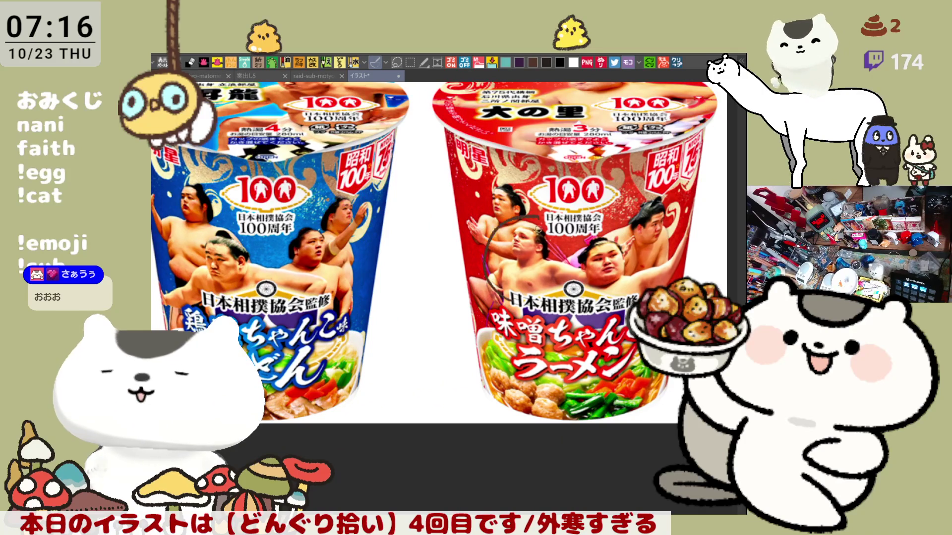
pyautogui.hscroll(2, 438, 253)
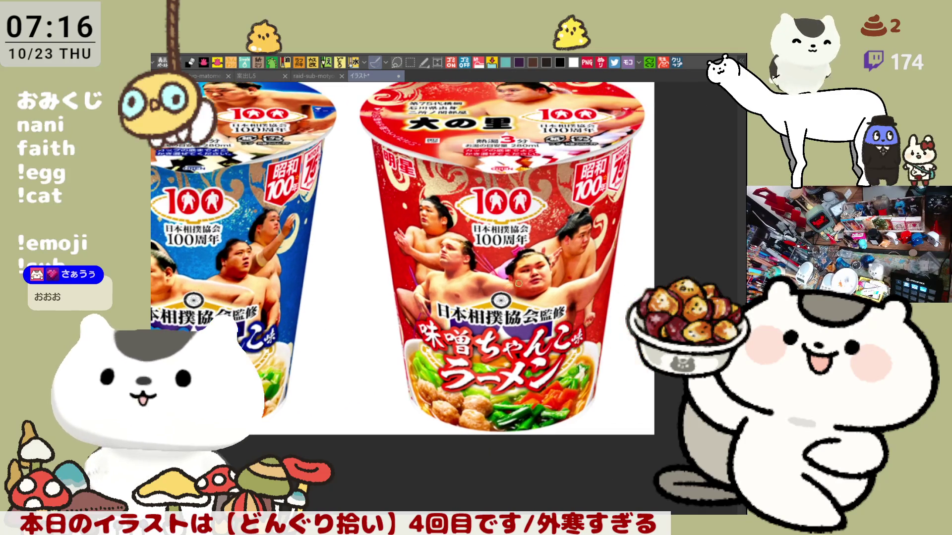
pyautogui.scroll(1, 487, 291)
pyautogui.scroll(1, 490, 282)
pyautogui.scroll(-1, 491, 283)
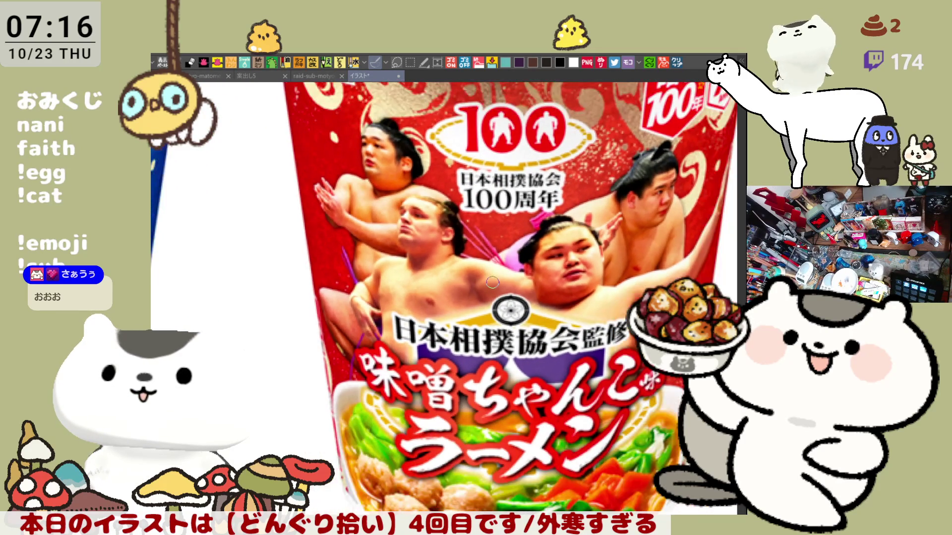
pyautogui.scroll(-1, 492, 283)
pyautogui.scroll(-1, 492, 283)
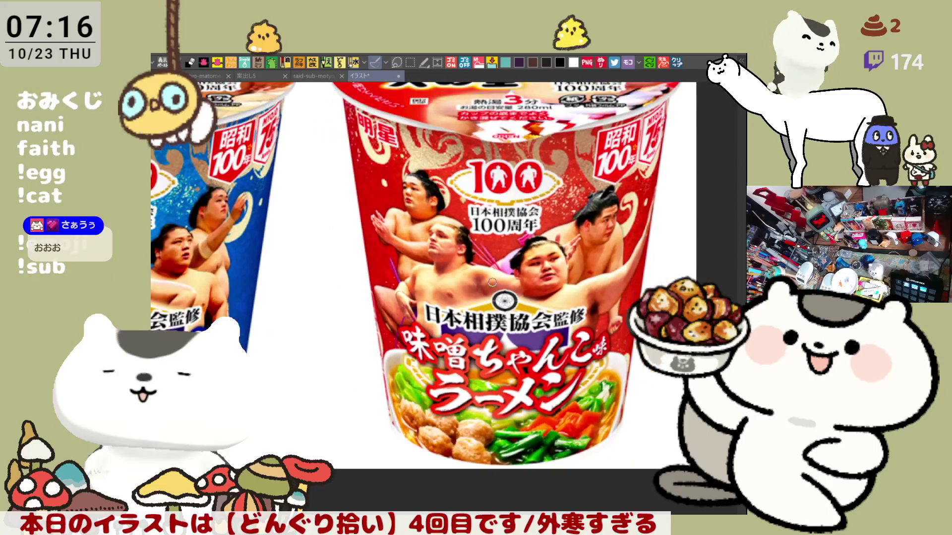
pyautogui.scroll(-1, 492, 283)
pyautogui.scroll(-1, 493, 283)
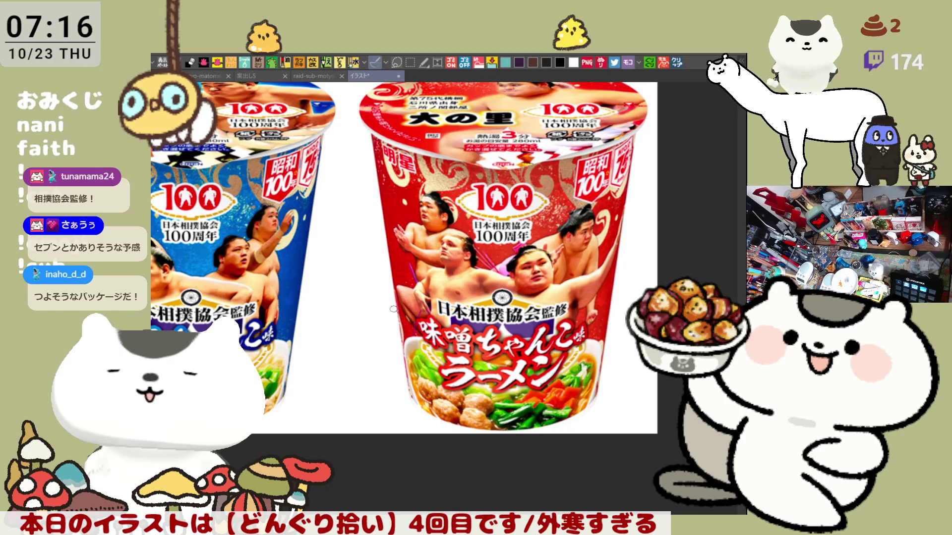
pyautogui.scroll(2, 463, 215)
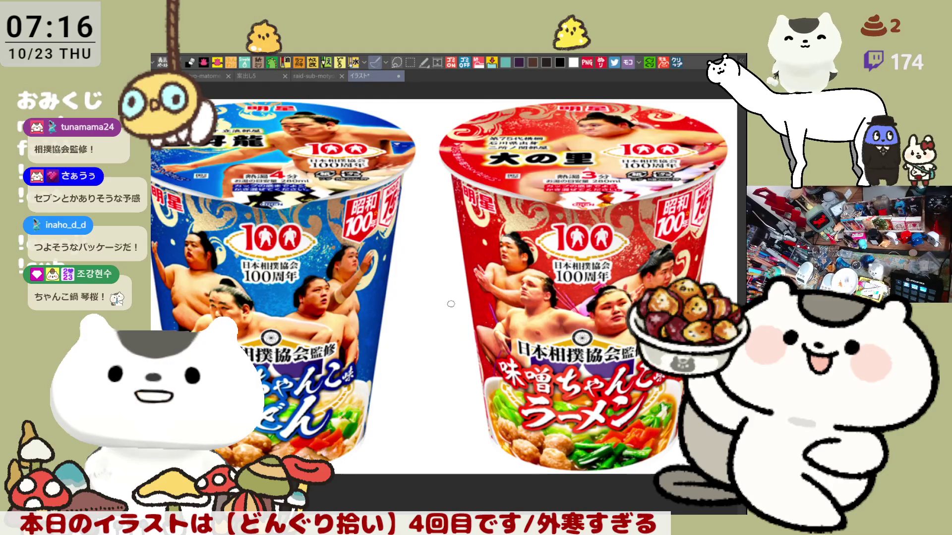
pyautogui.scroll(1, 451, 304)
pyautogui.scroll(2, 432, 331)
pyautogui.scroll(1, 416, 358)
pyautogui.scroll(1, 415, 356)
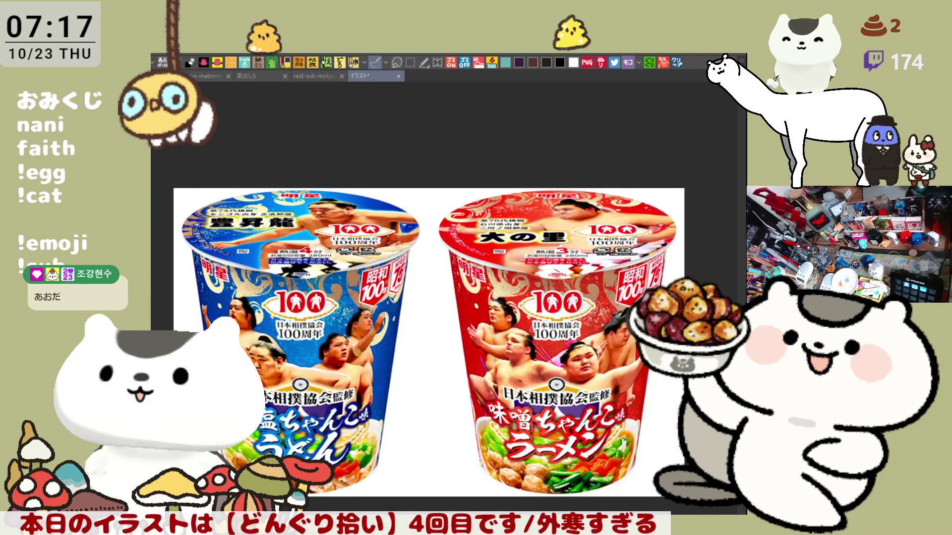
pyautogui.scroll(5, 306, 309)
pyautogui.moveTo(515, 435)
pyautogui.mouseDown()
pyautogui.moveTo(307, 309)
pyautogui.moveTo(150, 323)
pyautogui.mouseUp()
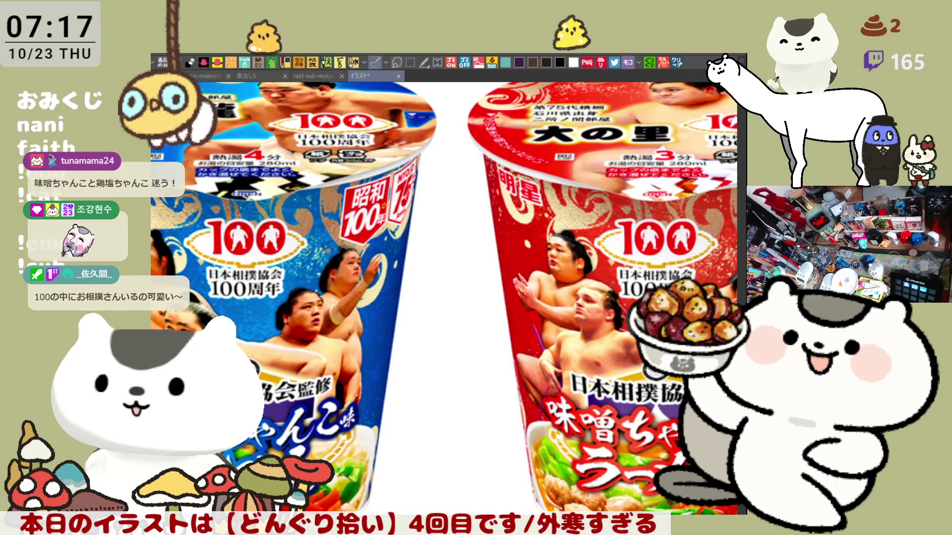
# Paste the cup-lid image as a new canvas, browse it, then close both reference documents.
pyautogui.click(677, 65)
pyautogui.scroll(2, 318, 334)
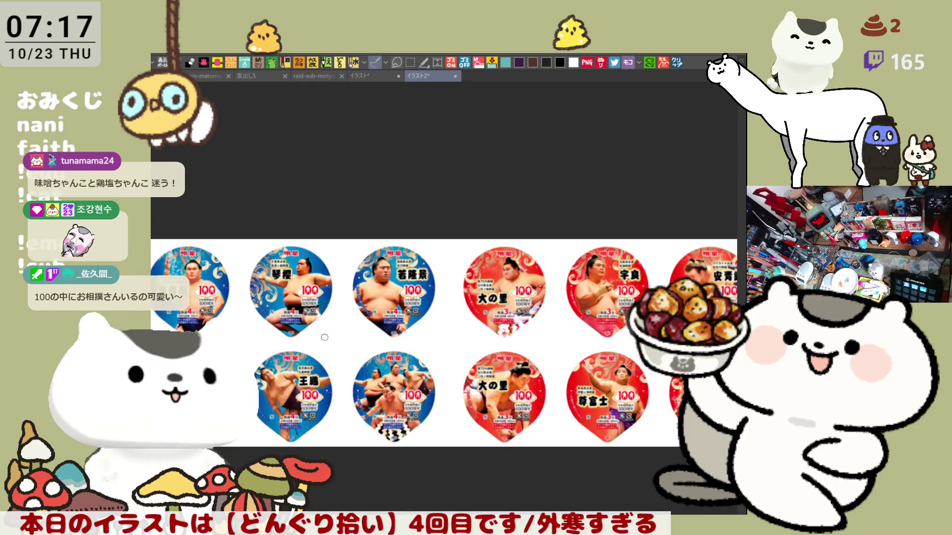
pyautogui.scroll(3, 318, 334)
pyautogui.moveTo(307, 330); pyautogui.dragTo(367, 295)
pyautogui.scroll(2, 367, 296)
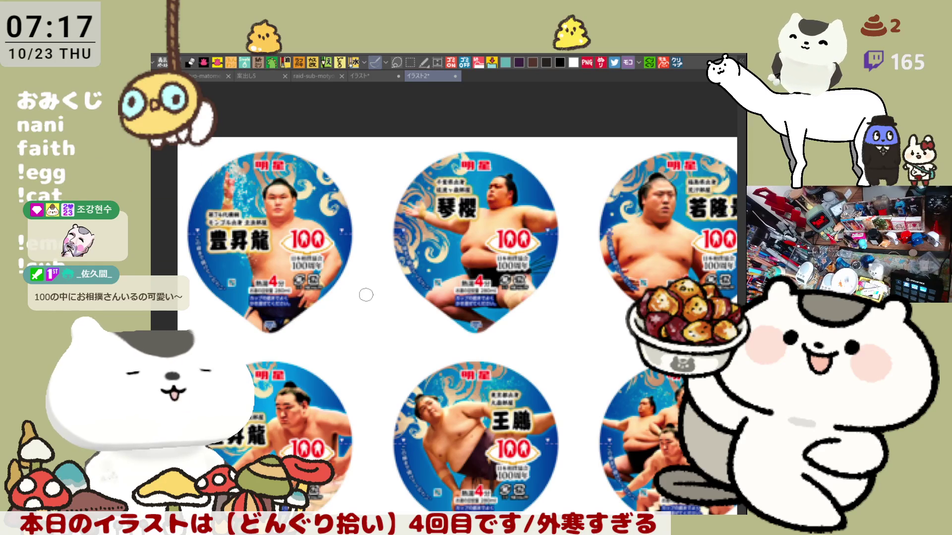
pyautogui.scroll(-1, 412, 315)
pyautogui.scroll(1, 422, 335)
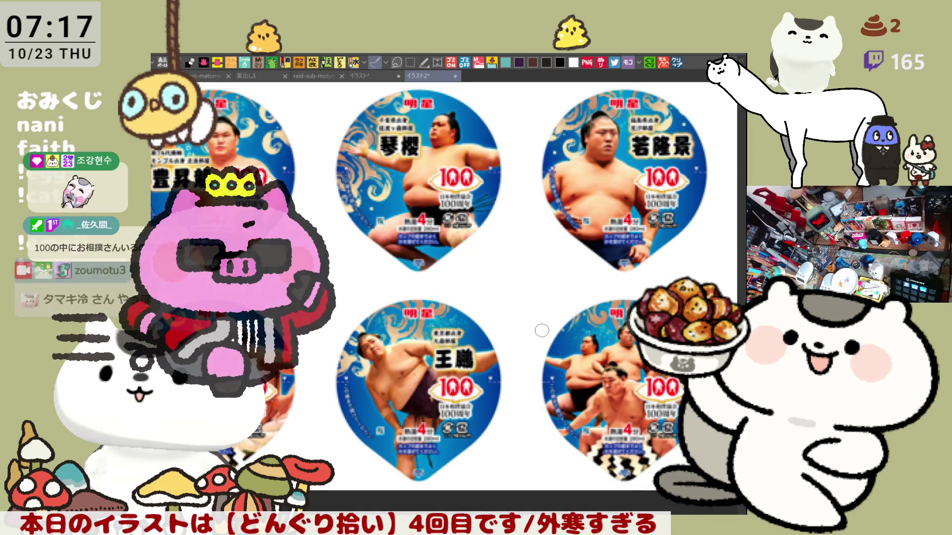
pyautogui.moveTo(700, 215); pyautogui.dragTo(568, 187)
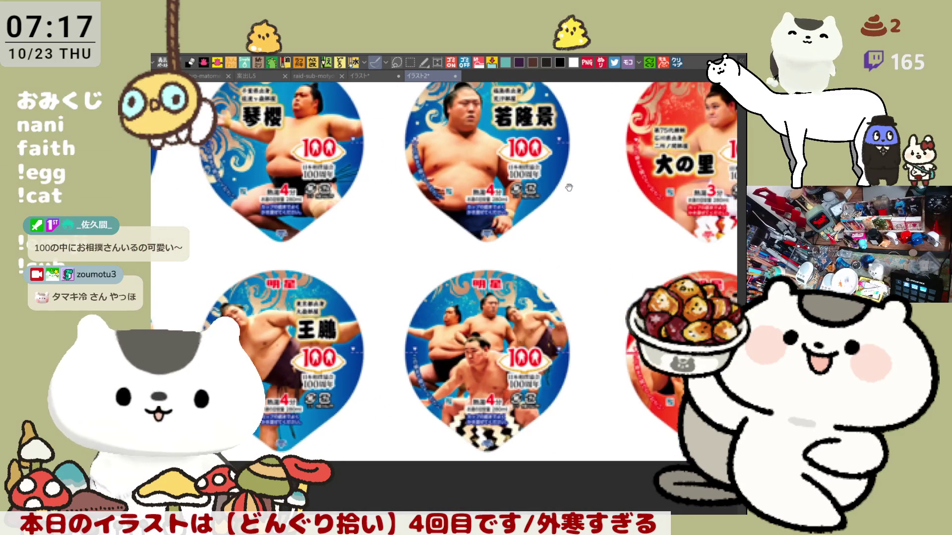
pyautogui.hscroll(2, 568, 187)
pyautogui.hscroll(2, 561, 185)
pyautogui.hscroll(2, 556, 181)
pyautogui.hscroll(1, 550, 179)
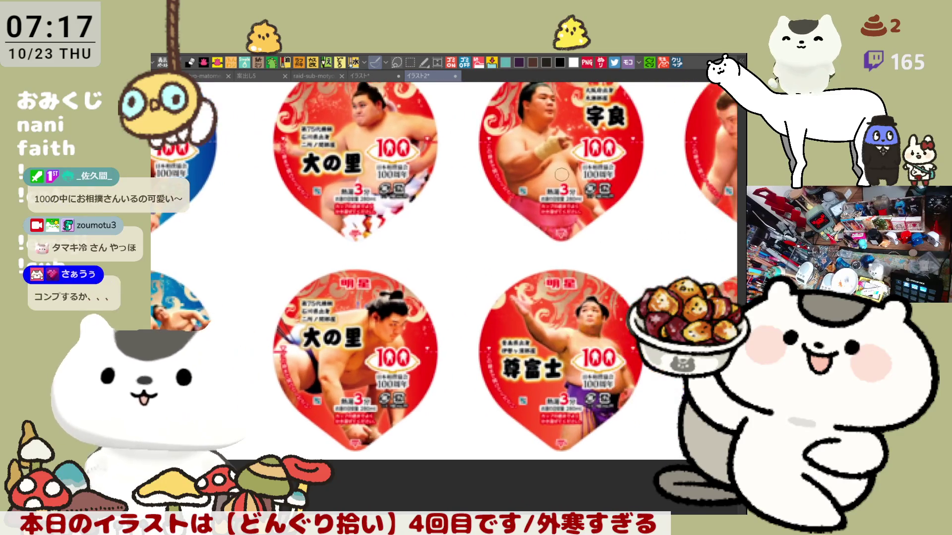
pyautogui.hscroll(1, 550, 180)
pyautogui.hscroll(1, 554, 184)
pyautogui.hscroll(2, 559, 190)
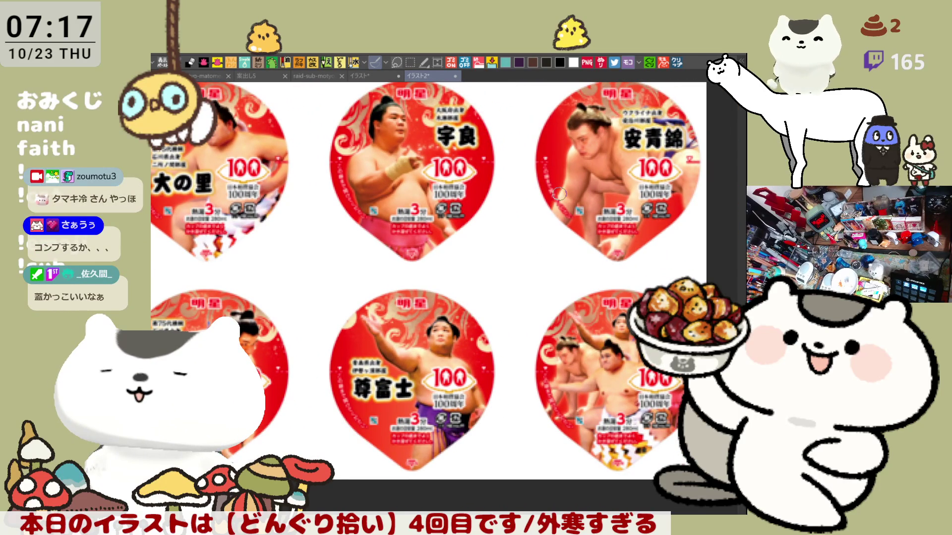
pyautogui.scroll(-2, 556, 192)
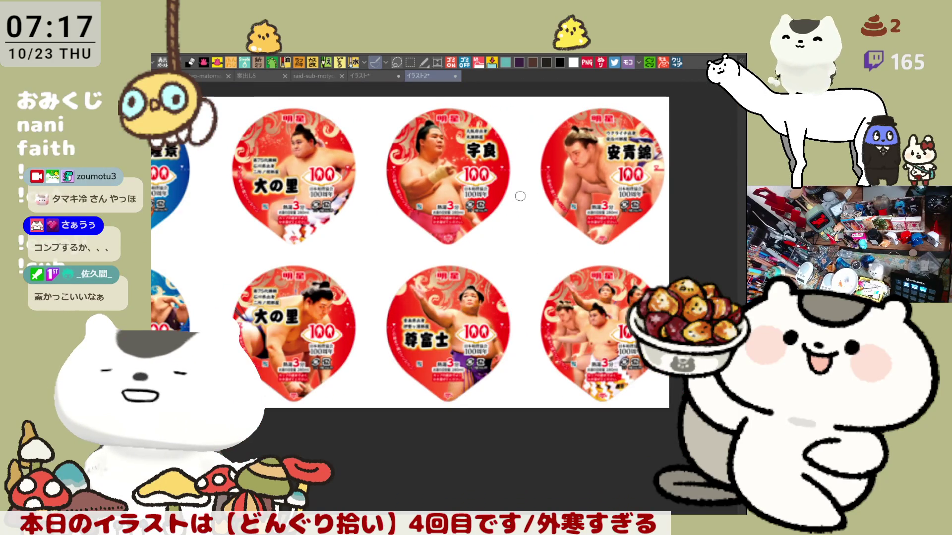
pyautogui.scroll(-1, 522, 195)
pyautogui.scroll(1, 513, 198)
pyautogui.scroll(2, 447, 209)
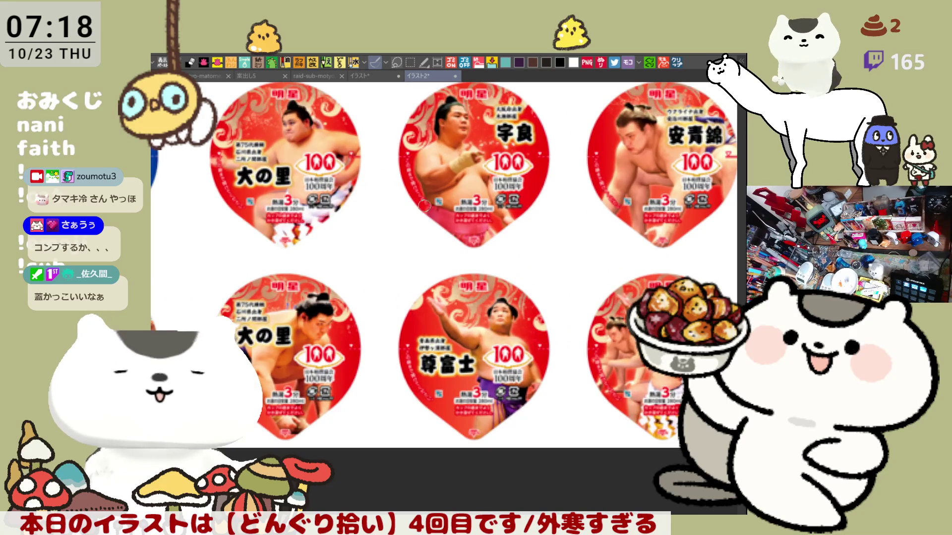
pyautogui.scroll(1, 425, 206)
pyautogui.scroll(-1, 425, 205)
pyautogui.scroll(-1, 426, 205)
pyautogui.scroll(-1, 426, 206)
pyautogui.scroll(1, 426, 205)
pyautogui.scroll(1, 426, 206)
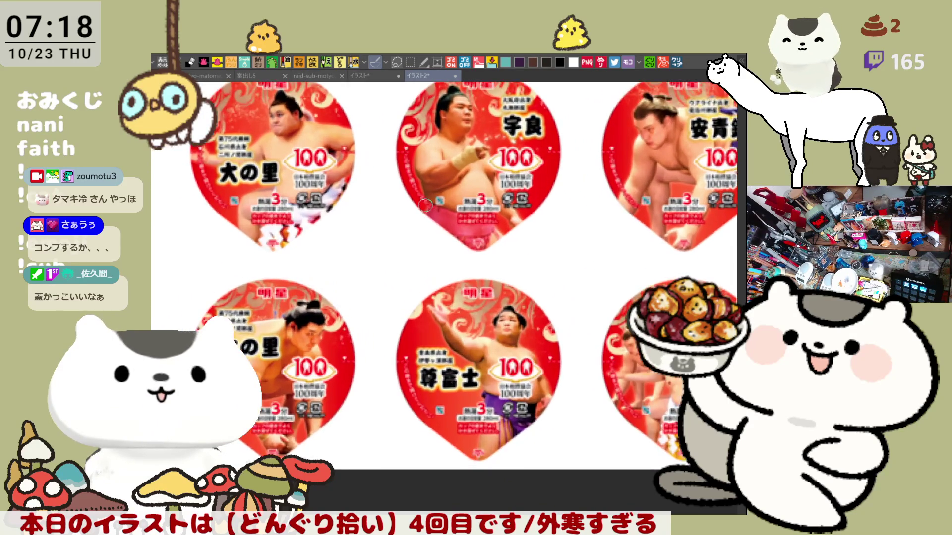
pyautogui.scroll(-1, 426, 206)
pyautogui.moveTo(511, 267); pyautogui.dragTo(347, 239)
pyautogui.scroll(-1, 399, 227)
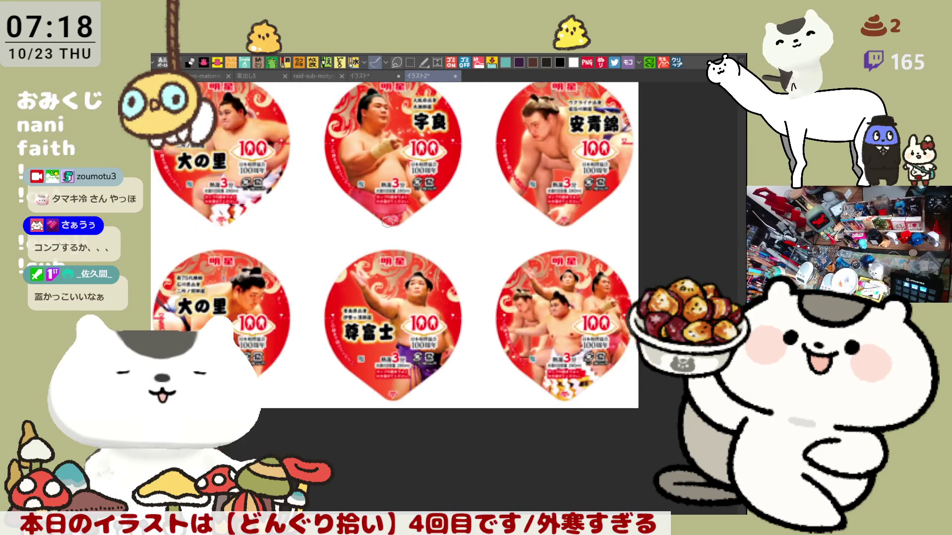
pyautogui.scroll(-1, 353, 180)
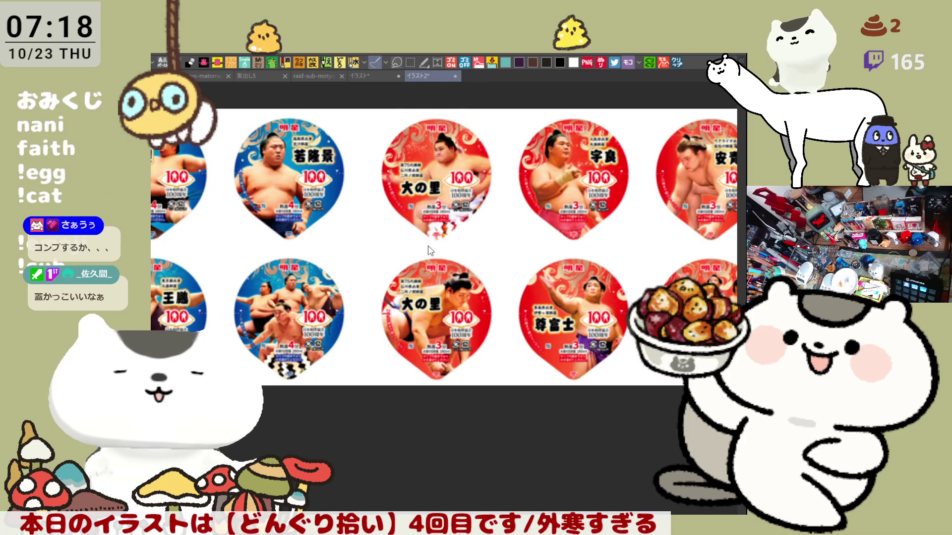
pyautogui.hotkey('ctrl', 'w')
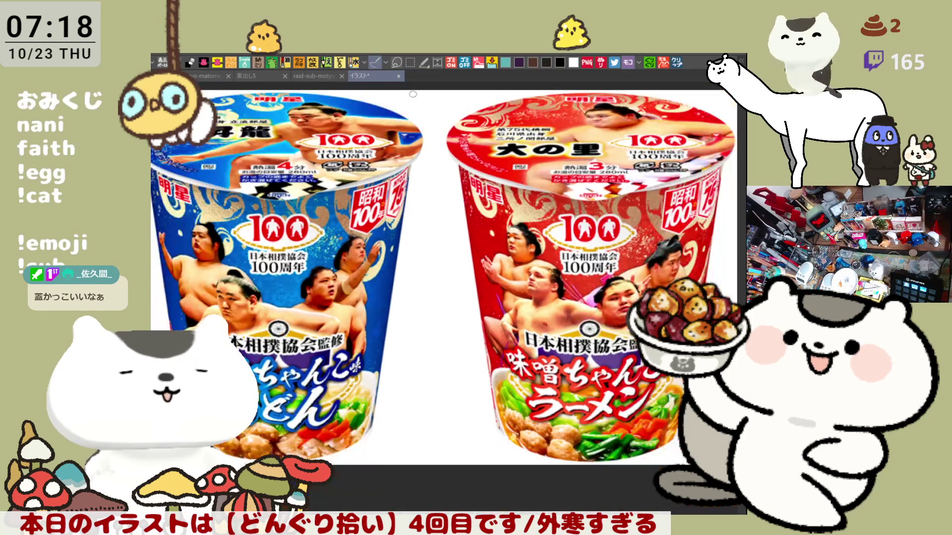
pyautogui.click(398, 76)
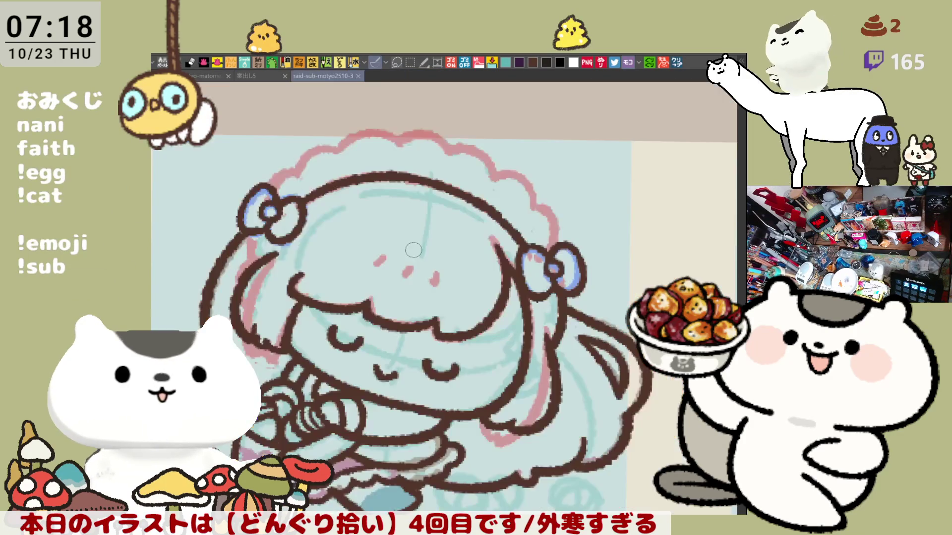
pyautogui.scroll(5, 373, 219)
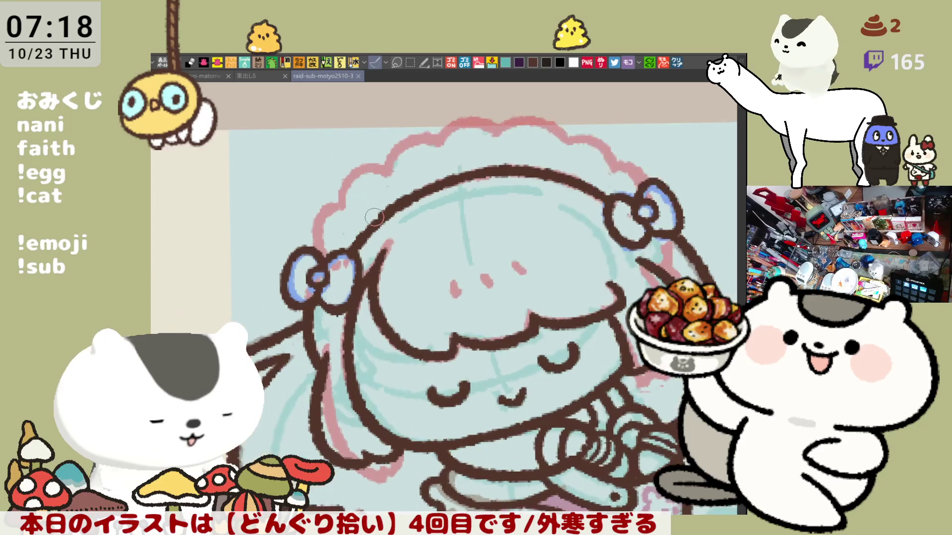
pyautogui.scroll(2, 373, 218)
# Draw a hooked line above the girl's left eye, then open the pasted tour poster as a new document.
pyautogui.moveTo(374, 217)
pyautogui.mouseDown()
pyautogui.moveTo(440, 263)
pyautogui.moveTo(351, 327)
pyautogui.mouseUp()
pyautogui.hotkey('ctrl', 'z')
pyautogui.moveTo(414, 241); pyautogui.dragTo(372, 350)
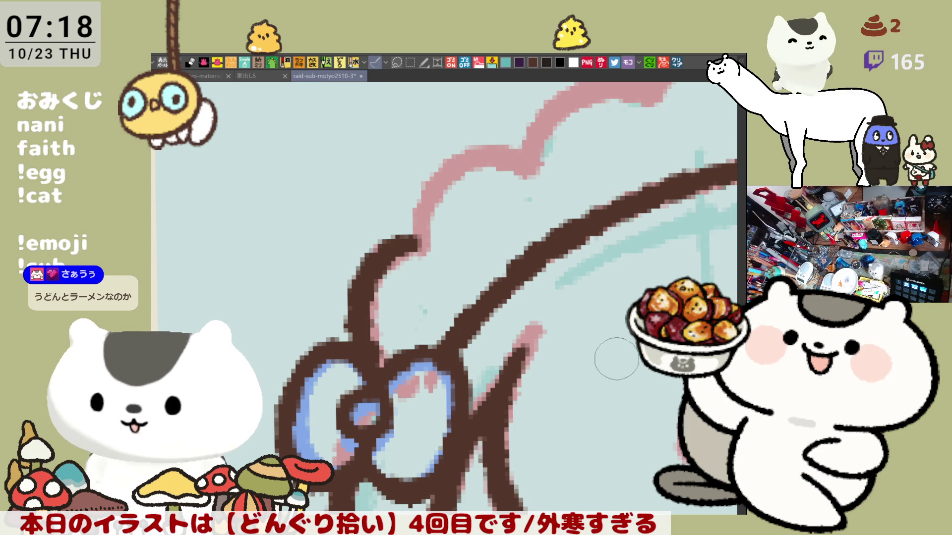
pyautogui.click(676, 64)
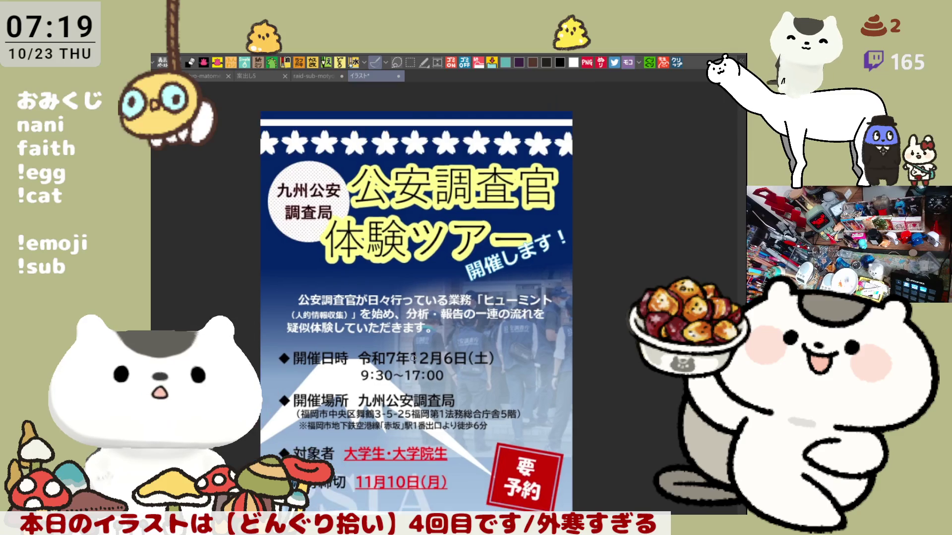
pyautogui.scroll(-2, 413, 358)
pyautogui.scroll(-1, 435, 280)
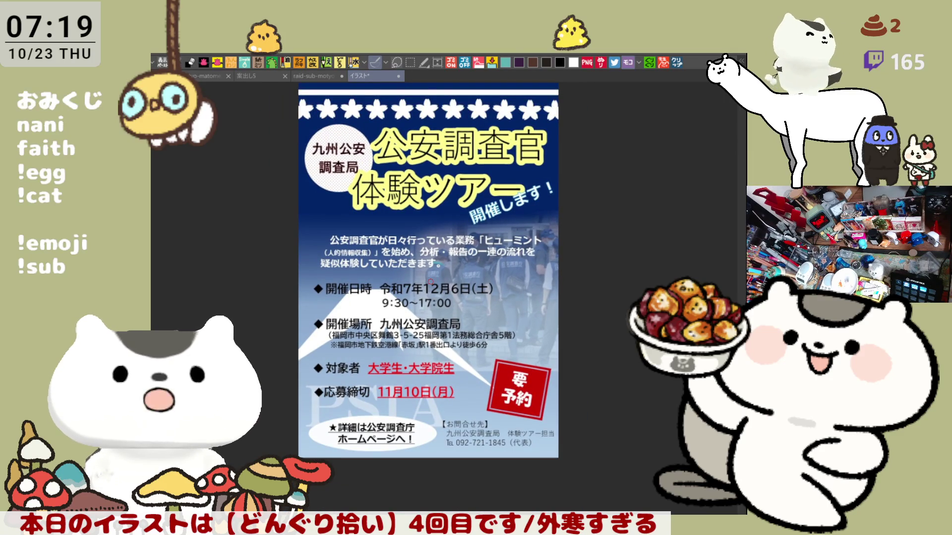
pyautogui.scroll(3, 430, 282)
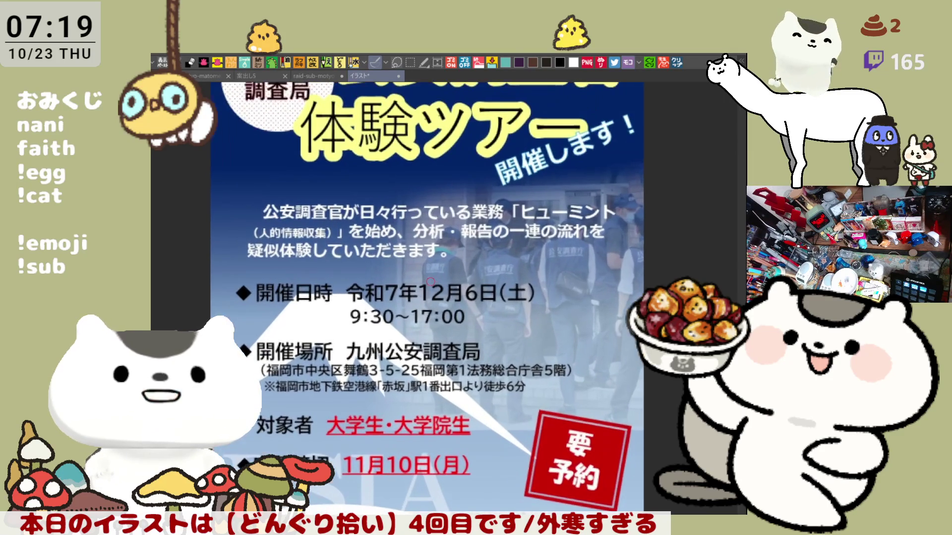
pyautogui.scroll(2, 430, 282)
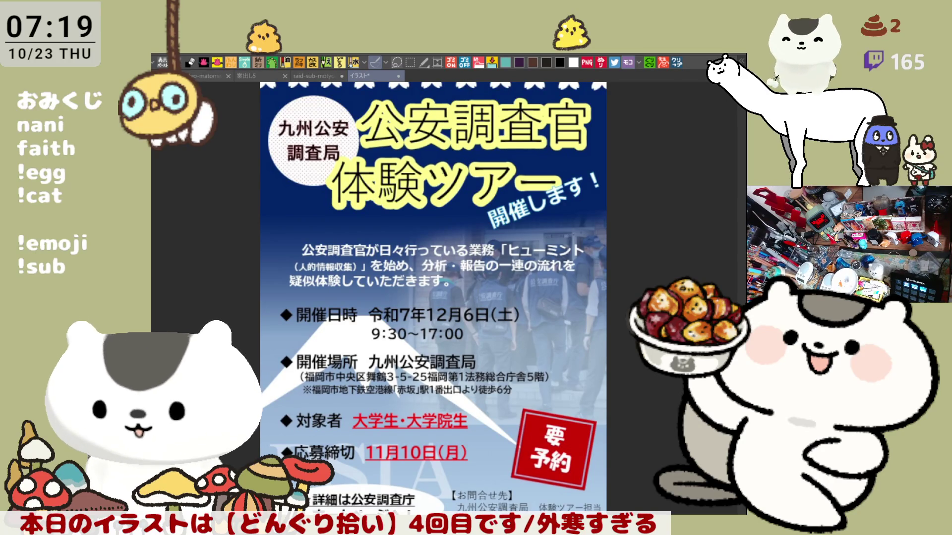
# Paste the tour web-page screenshot and fit it to the window.
pyautogui.hotkey('ctrl', 'v')
pyautogui.hotkey('ctrl', '-')
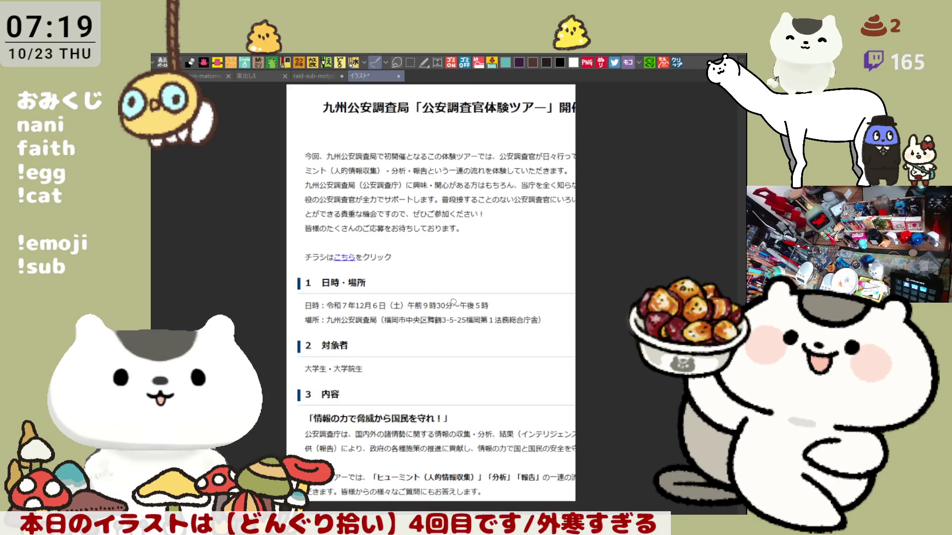
pyautogui.scroll(-1, 492, 257)
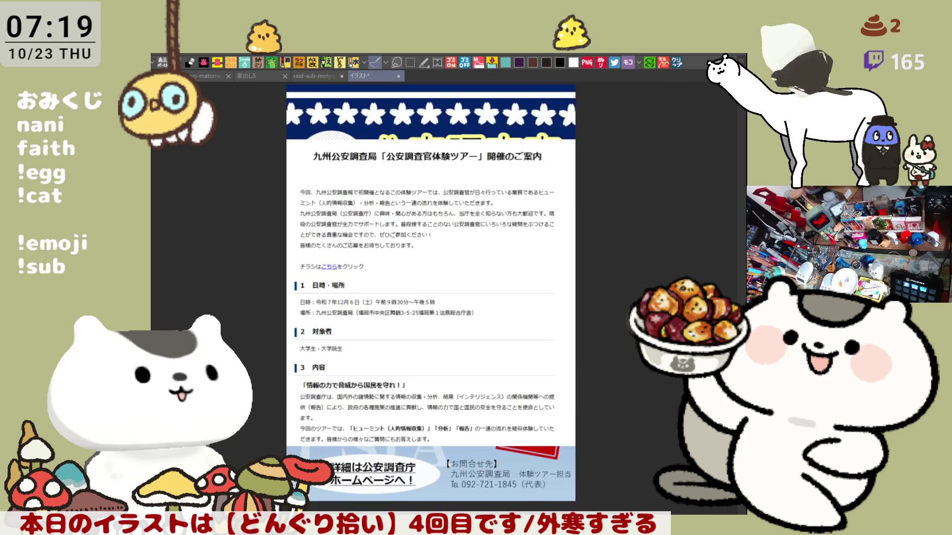
pyautogui.scroll(1, 493, 256)
pyautogui.scroll(1, 492, 257)
pyautogui.scroll(1, 492, 256)
# Pan through the tour notice web page to read it.
pyautogui.moveTo(492, 256); pyautogui.dragTo(382, 239)
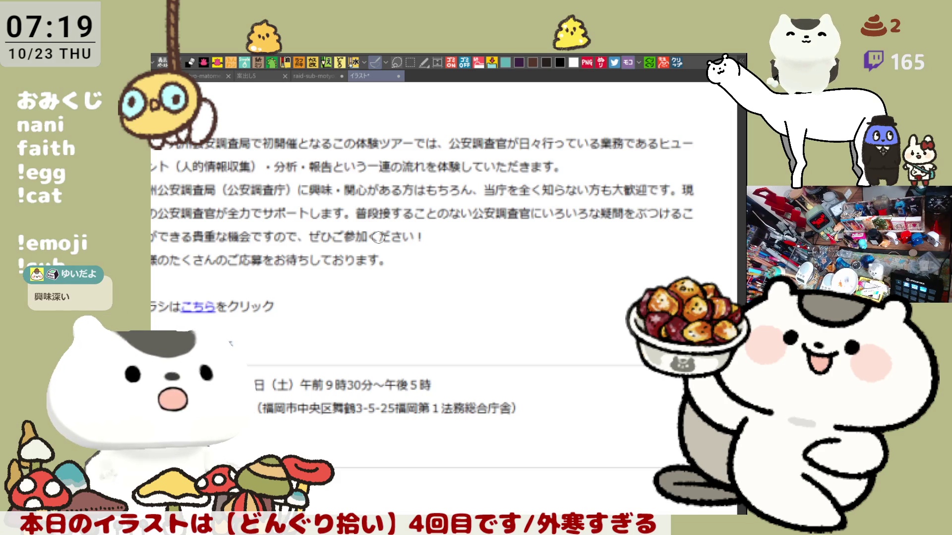
pyautogui.scroll(-1, 379, 236)
pyautogui.scroll(-1, 387, 260)
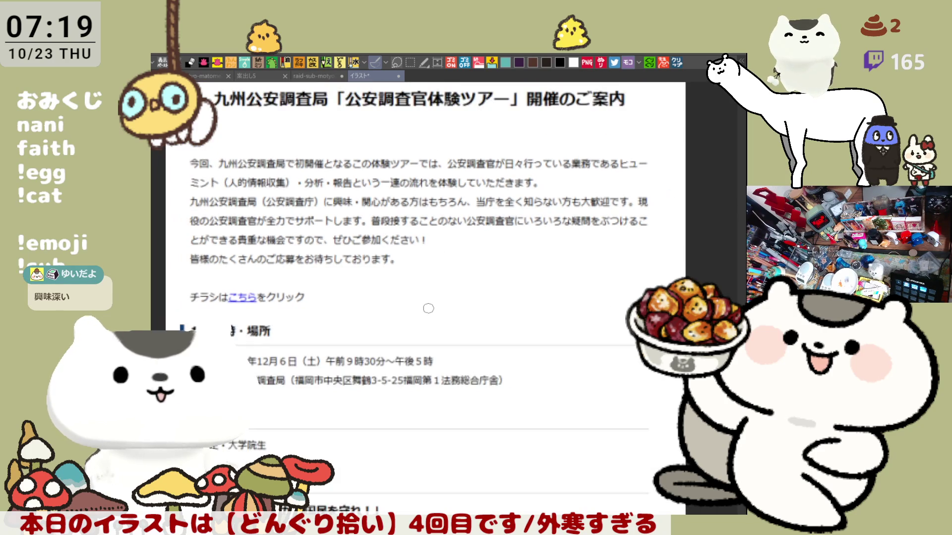
pyautogui.scroll(-1, 395, 290)
pyautogui.scroll(-1, 398, 306)
pyautogui.moveTo(398, 307); pyautogui.dragTo(387, 263)
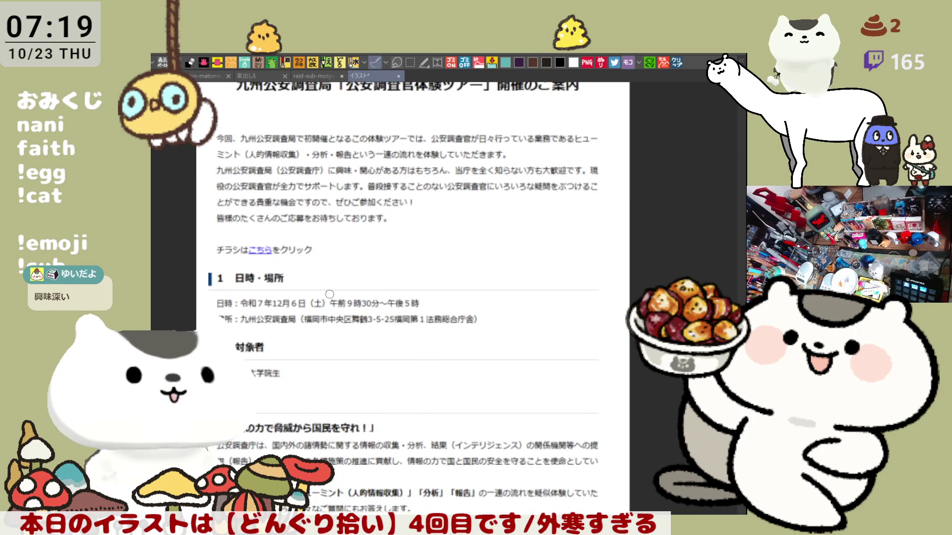
pyautogui.scroll(1, 329, 294)
pyautogui.scroll(1, 329, 284)
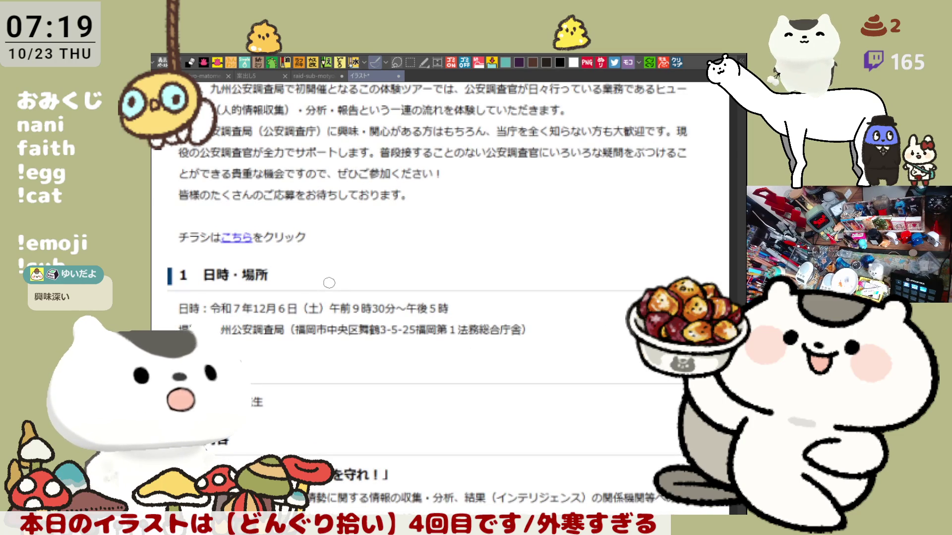
pyautogui.scroll(1, 329, 283)
pyautogui.scroll(1, 350, 262)
pyautogui.scroll(-1, 350, 263)
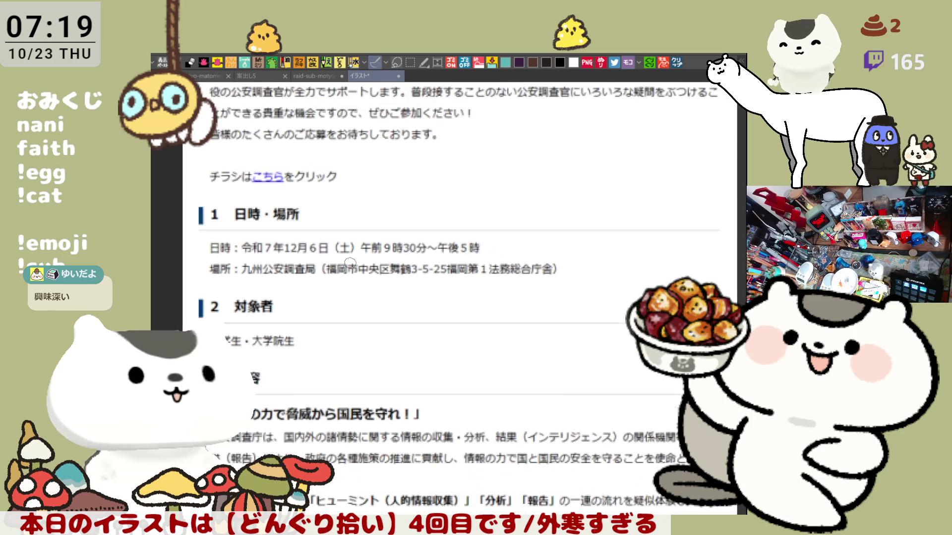
pyautogui.scroll(-1, 348, 264)
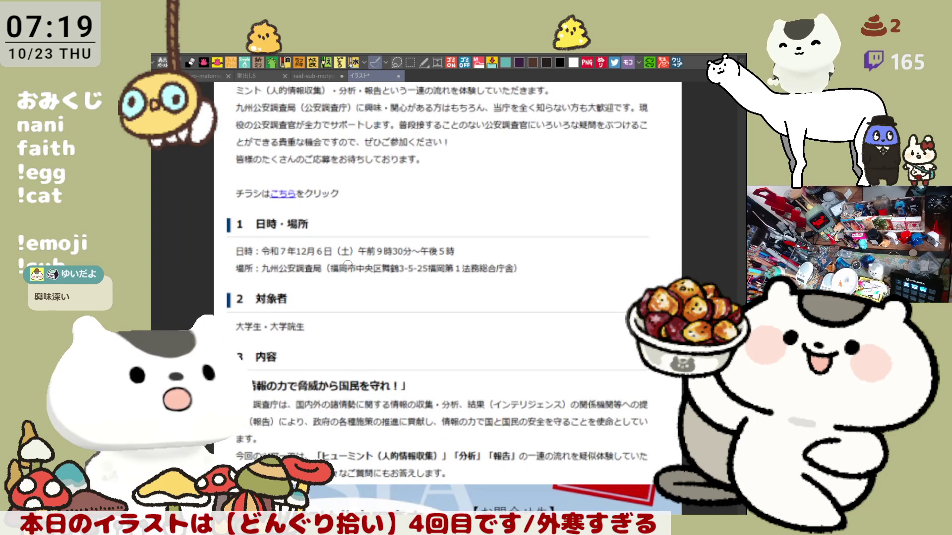
pyautogui.scroll(2, 377, 248)
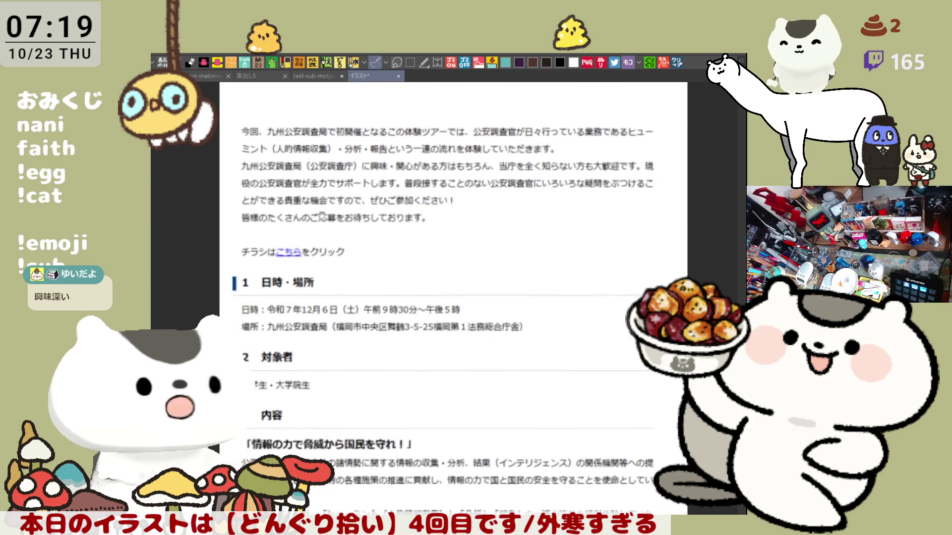
pyautogui.scroll(1, 375, 250)
pyautogui.scroll(-1, 371, 254)
pyautogui.moveTo(370, 253); pyautogui.dragTo(349, 244)
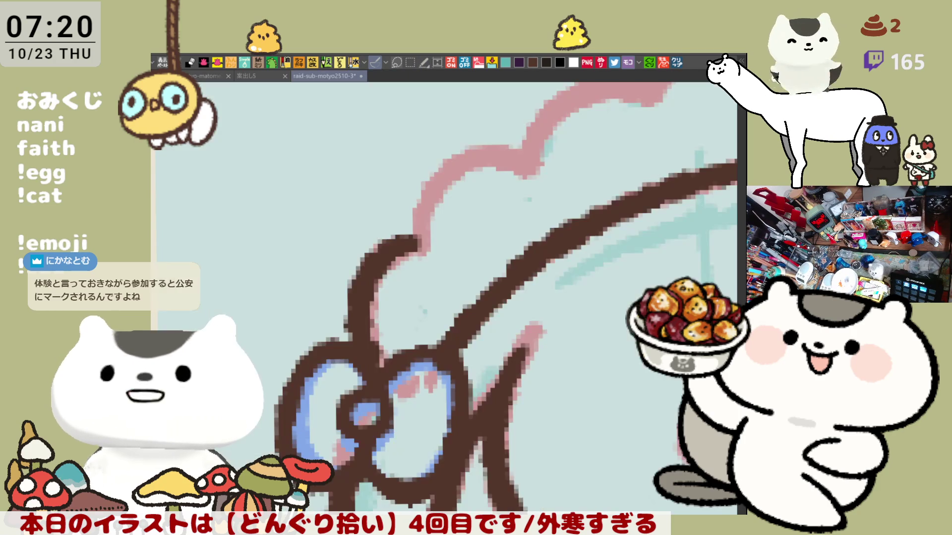
pyautogui.scroll(2, 361, 380)
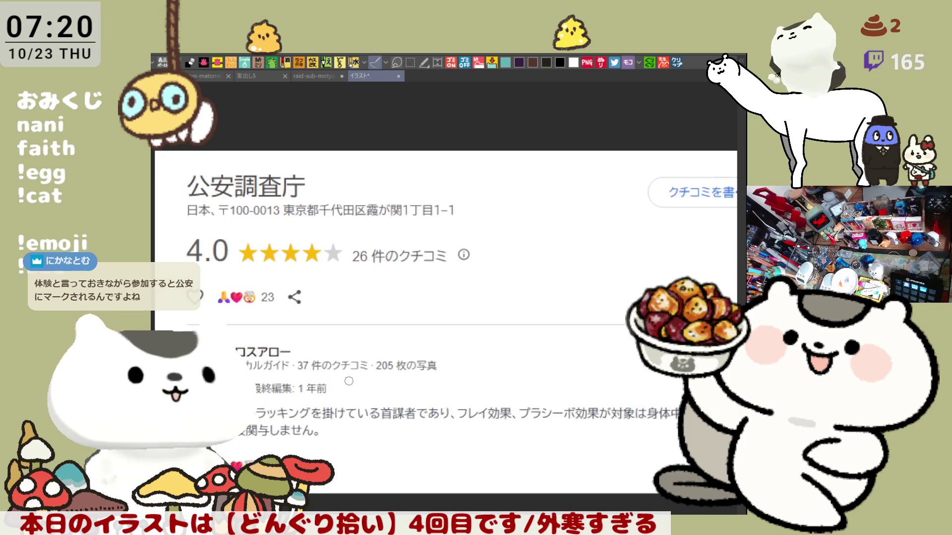
pyautogui.scroll(-1, 350, 381)
pyautogui.moveTo(451, 414); pyautogui.dragTo(423, 364)
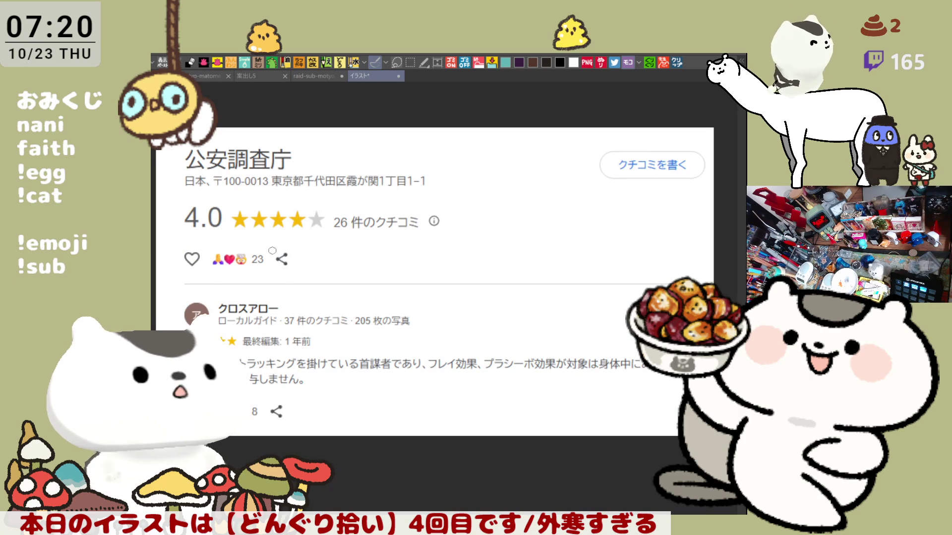
pyautogui.scroll(1, 283, 253)
pyautogui.scroll(1, 261, 271)
pyautogui.scroll(1, 231, 290)
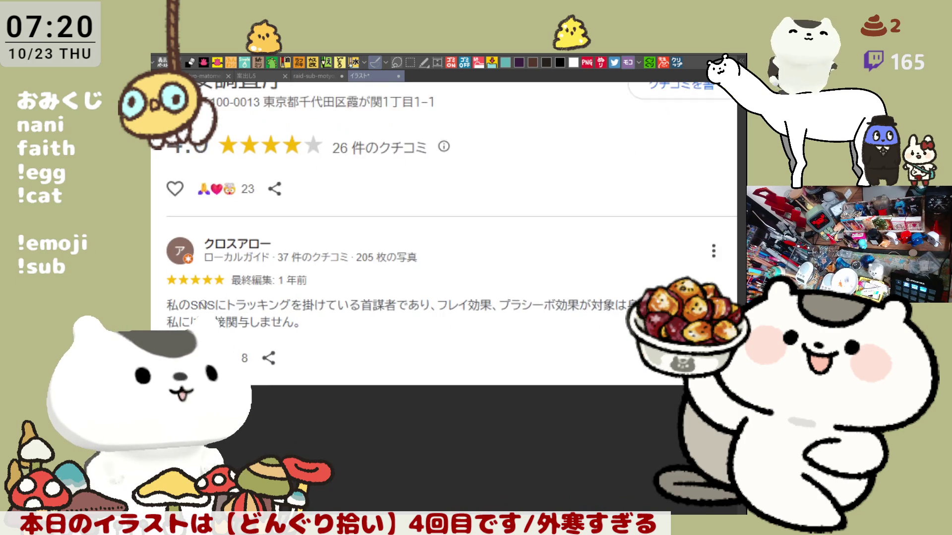
pyautogui.scroll(1, 211, 304)
pyautogui.scroll(-1, 210, 303)
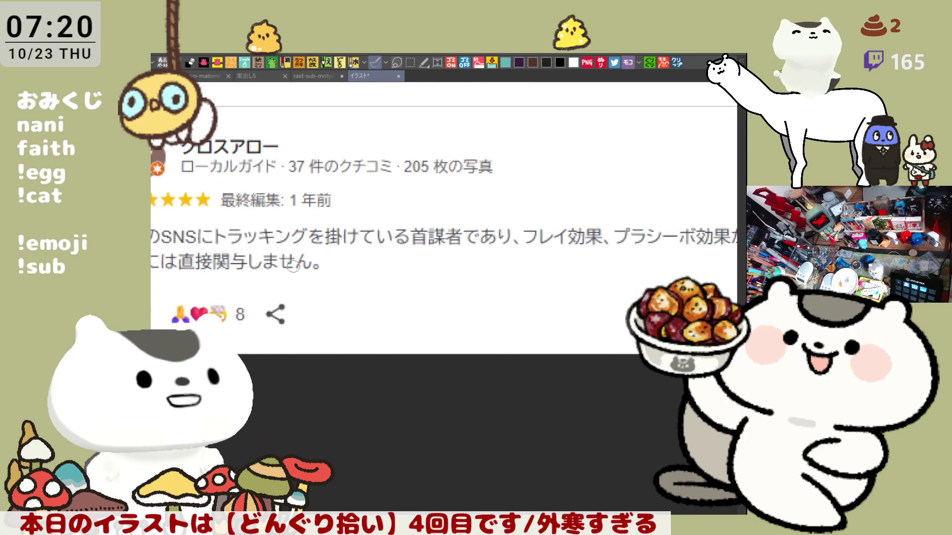
pyautogui.scroll(-1, 305, 289)
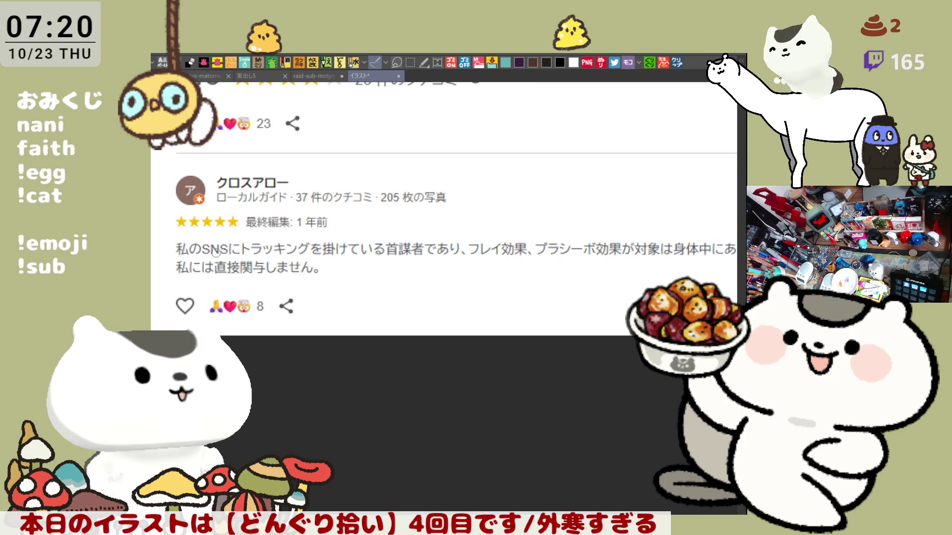
pyautogui.moveTo(345, 256); pyautogui.dragTo(306, 243)
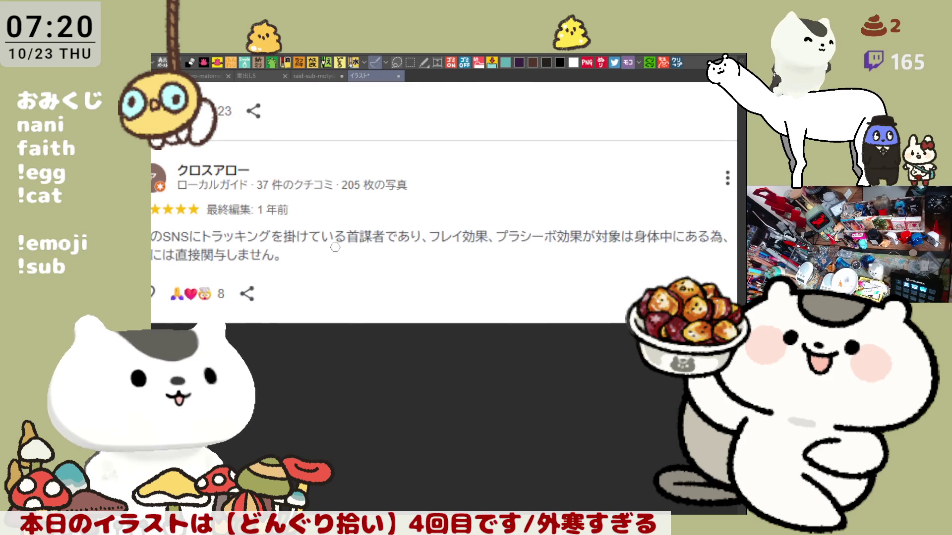
pyautogui.moveTo(504, 261); pyautogui.dragTo(437, 259)
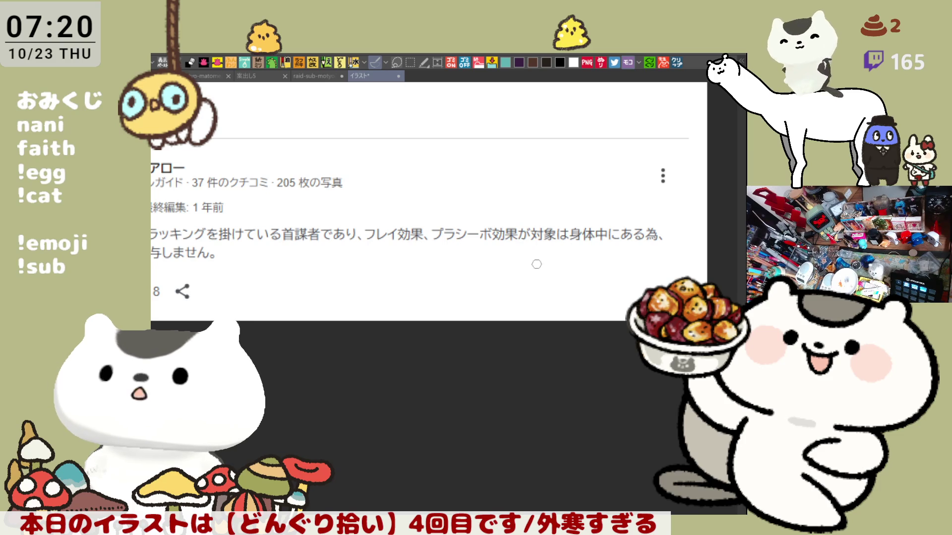
pyautogui.moveTo(368, 264); pyautogui.dragTo(401, 185)
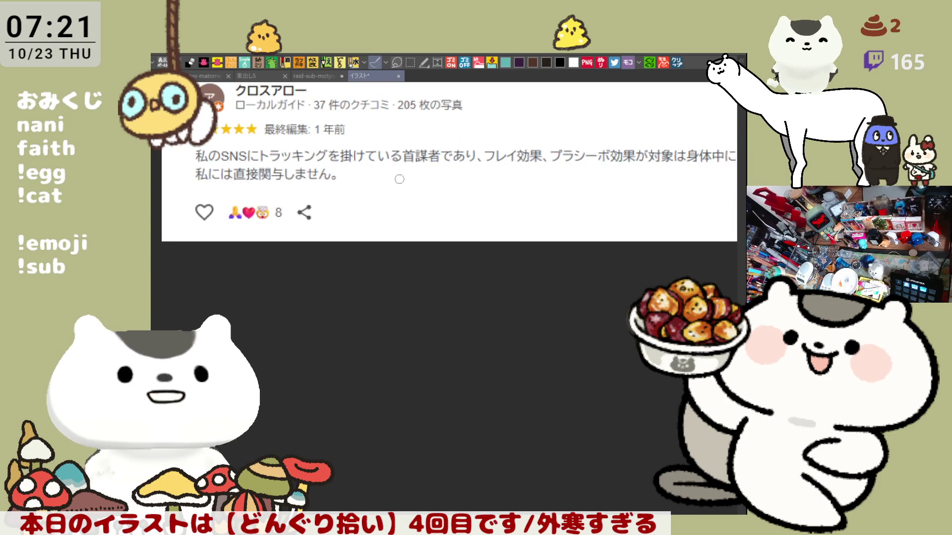
pyautogui.scroll(-2, 401, 185)
pyautogui.scroll(-1, 555, 161)
pyautogui.moveTo(555, 161); pyautogui.dragTo(524, 188)
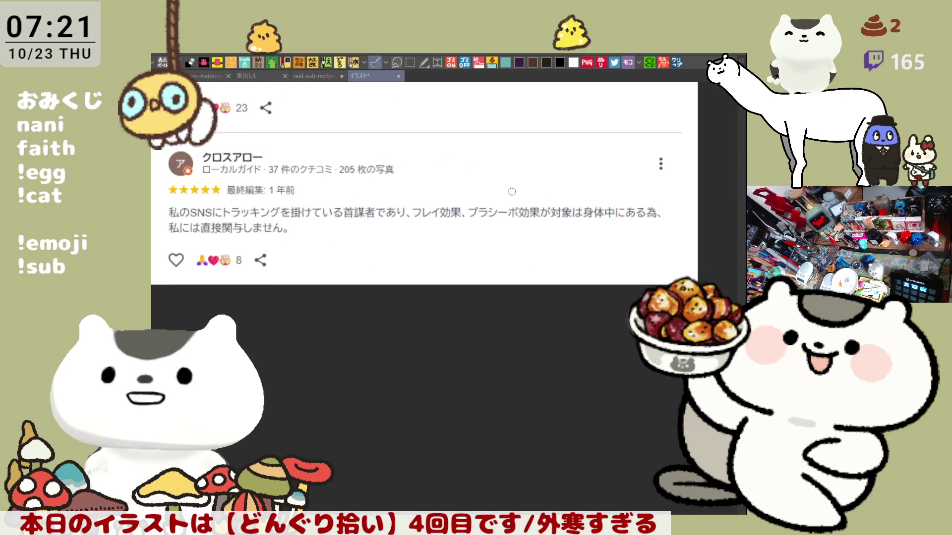
pyautogui.scroll(-1, 414, 173)
pyautogui.scroll(-1, 410, 171)
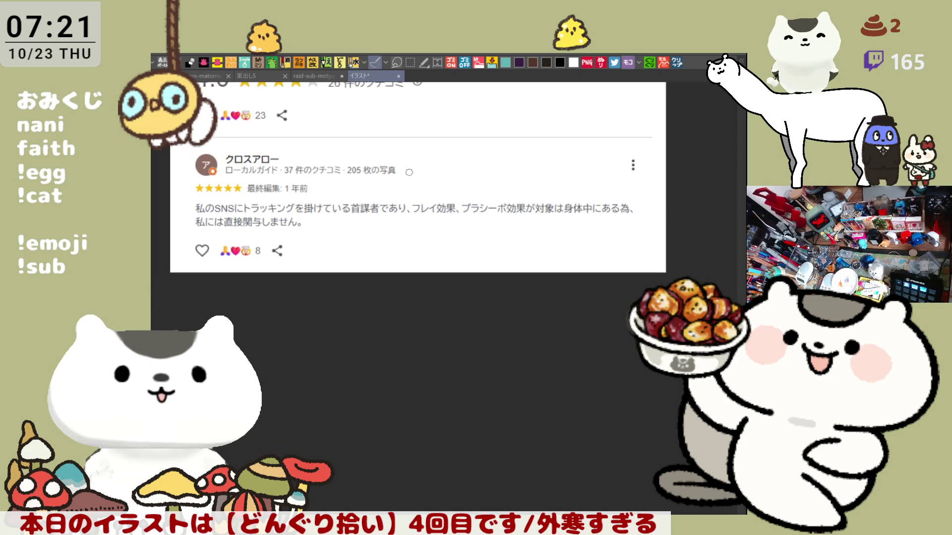
pyautogui.scroll(-1, 406, 169)
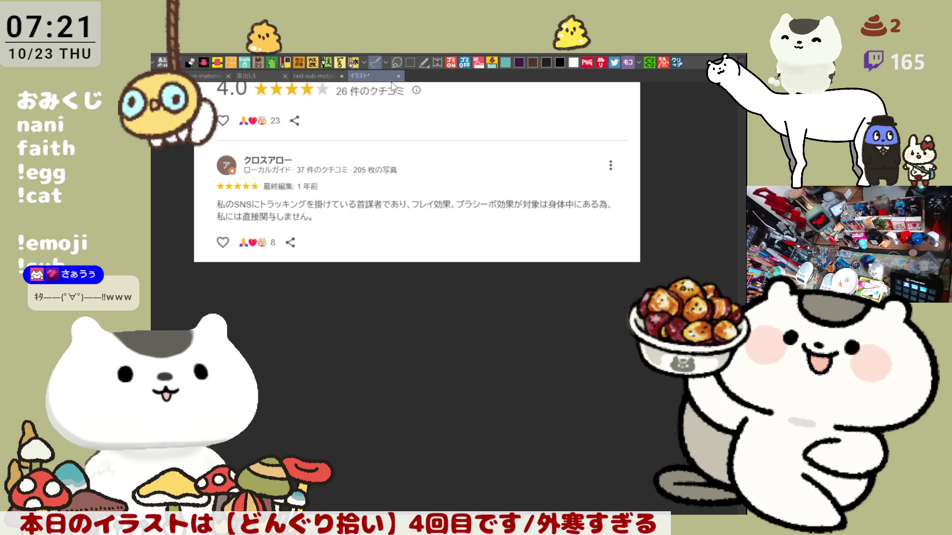
# Close the reference, pan to the upper outline, and ink the first brown lines along the upper arc.
pyautogui.hotkey('ctrl', 'w')
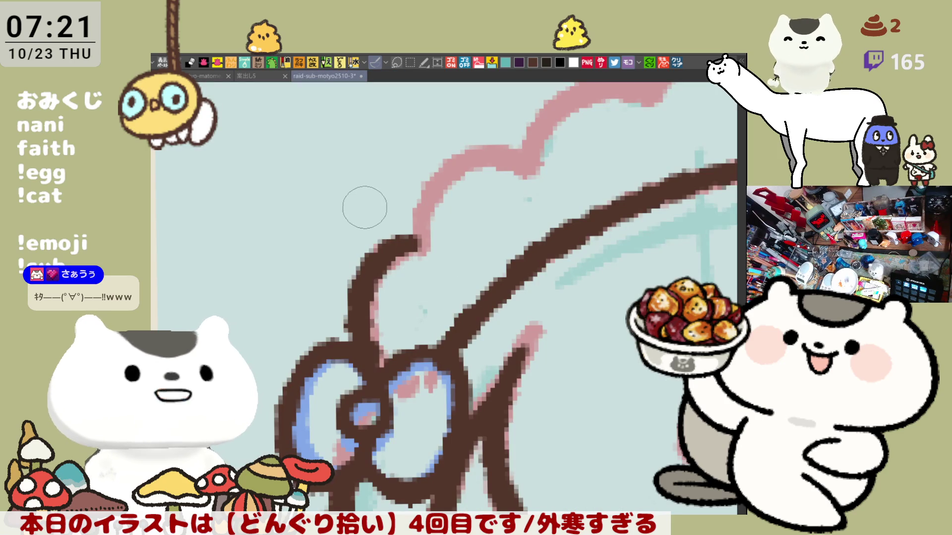
pyautogui.moveTo(365, 207); pyautogui.dragTo(339, 165)
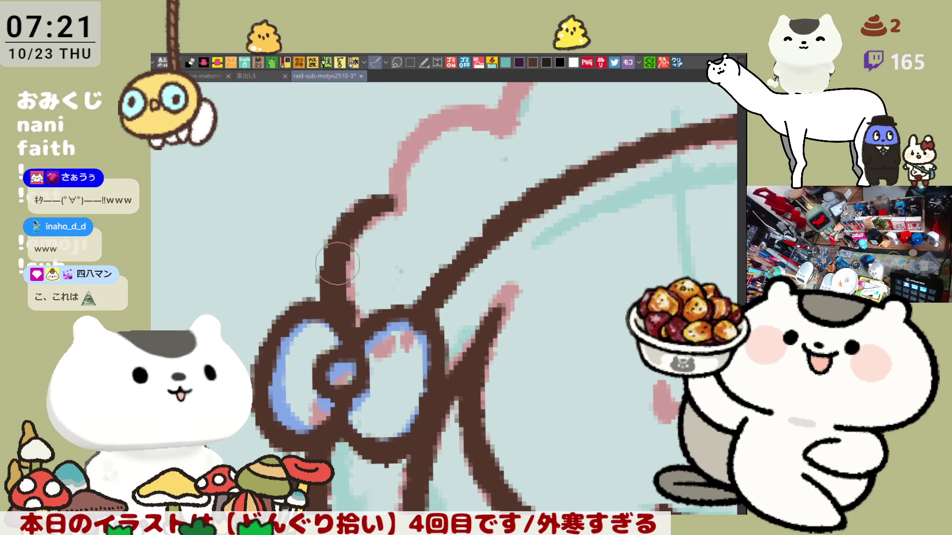
pyautogui.moveTo(378, 195)
pyautogui.mouseDown()
pyautogui.moveTo(327, 252)
pyautogui.moveTo(327, 279)
pyautogui.mouseUp()
pyautogui.hotkey('ctrl', 'z')
pyautogui.moveTo(376, 195)
pyautogui.mouseDown()
pyautogui.moveTo(329, 291)
pyautogui.moveTo(379, 199)
pyautogui.mouseUp()
pyautogui.hotkey('ctrl', 'z')
pyautogui.hotkey('ctrl', 'z')
pyautogui.moveTo(330, 292); pyautogui.dragTo(405, 202)
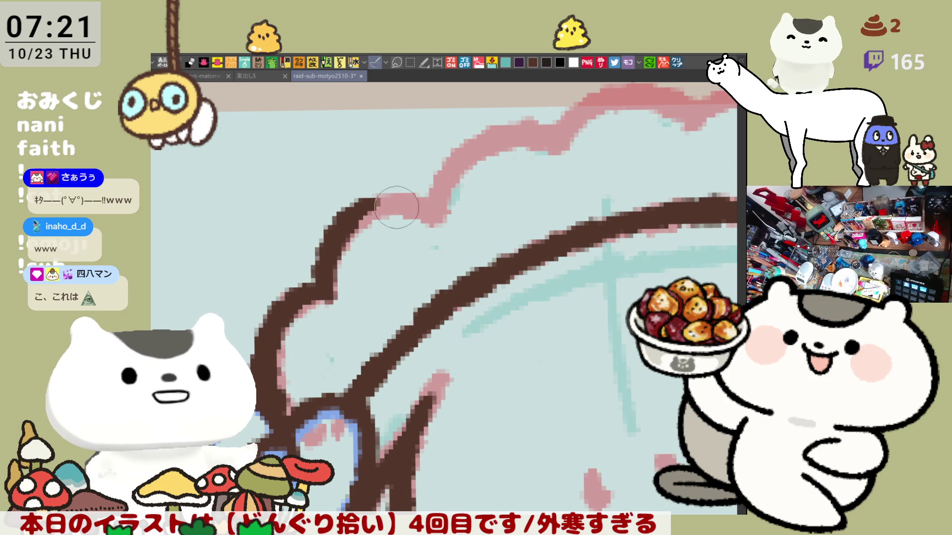
pyautogui.moveTo(341, 219); pyautogui.dragTo(442, 219)
pyautogui.hotkey('ctrl', 'z')
pyautogui.moveTo(342, 220)
pyautogui.mouseDown()
pyautogui.moveTo(445, 223)
pyautogui.moveTo(374, 256)
pyautogui.mouseUp()
pyautogui.scroll(-1, 373, 257)
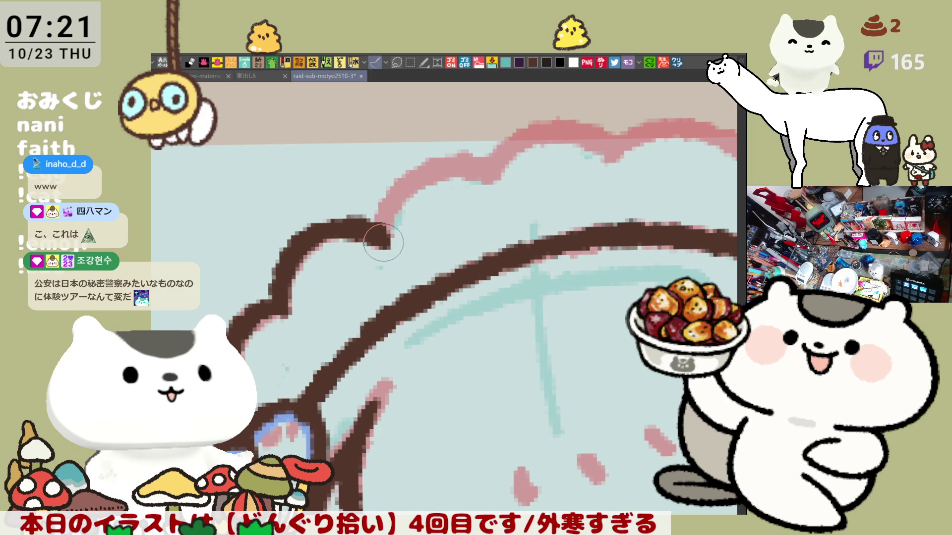
pyautogui.scroll(-1, 384, 242)
pyautogui.scroll(2, 384, 242)
# Rework the upper stroke curling up and right, then trace it down along the headdress scallop.
pyautogui.hotkey('ctrl', 'z')
pyautogui.hotkey('ctrl', 'z')
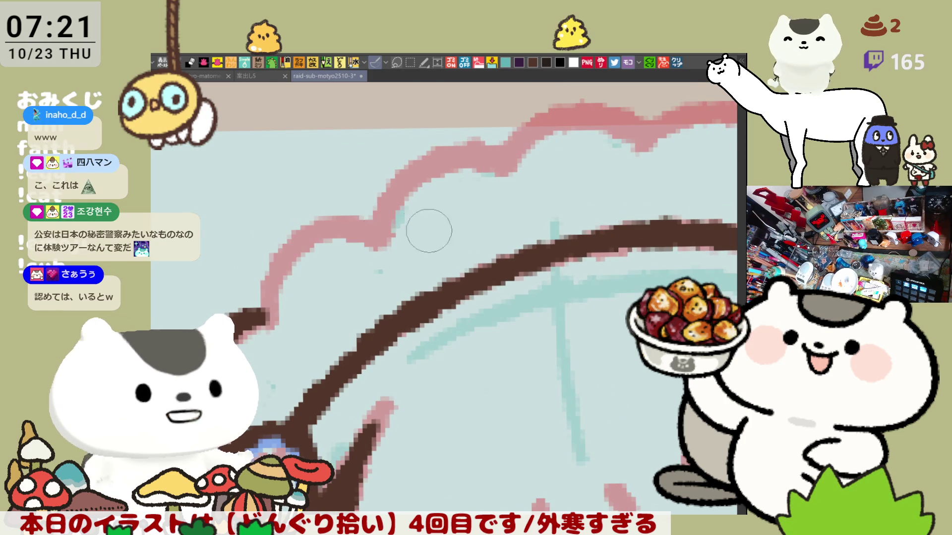
pyautogui.moveTo(262, 316)
pyautogui.mouseDown()
pyautogui.moveTo(375, 224)
pyautogui.moveTo(249, 334)
pyautogui.mouseUp()
pyautogui.hotkey('ctrl', 'z')
pyautogui.moveTo(297, 253)
pyautogui.mouseDown()
pyautogui.moveTo(383, 240)
pyautogui.moveTo(443, 143)
pyautogui.moveTo(513, 174)
pyautogui.mouseUp()
pyautogui.hotkey('ctrl', 'z')
pyautogui.hotkey('ctrl', 'z')
pyautogui.hotkey('ctrl', 'z')
pyautogui.moveTo(383, 237); pyautogui.dragTo(487, 151)
pyautogui.hotkey('ctrl', 'z')
pyautogui.moveTo(383, 236)
pyautogui.mouseDown()
pyautogui.moveTo(437, 140)
pyautogui.moveTo(498, 159)
pyautogui.mouseUp()
pyautogui.hotkey('ctrl', 'z')
pyautogui.click(442, 153)
pyautogui.moveTo(429, 154)
pyautogui.mouseDown()
pyautogui.moveTo(398, 195)
pyautogui.moveTo(513, 175)
pyautogui.mouseUp()
pyautogui.hotkey('ctrl', 'z')
pyautogui.moveTo(407, 160); pyautogui.dragTo(511, 175)
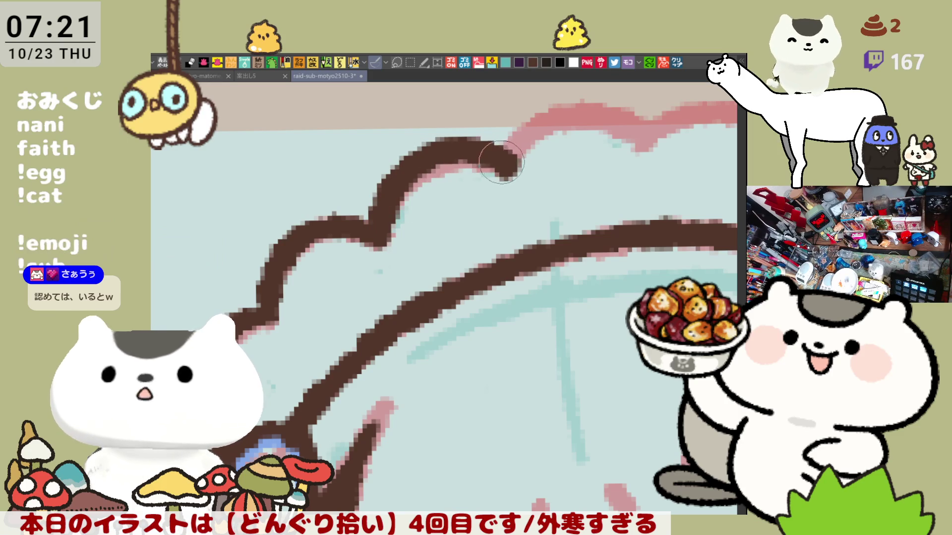
# Pan to the left end and ink the arc into the pink sketch, redrawing it shorter.
pyautogui.moveTo(449, 211); pyautogui.dragTo(335, 278)
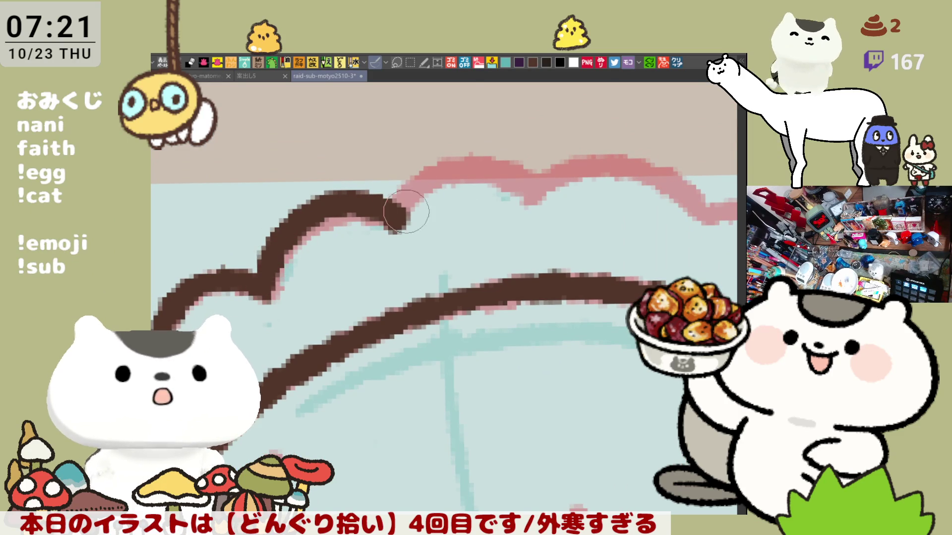
pyautogui.moveTo(394, 214); pyautogui.dragTo(536, 178)
pyautogui.hotkey('ctrl', 'z')
pyautogui.moveTo(392, 212); pyautogui.dragTo(432, 176)
pyautogui.hotkey('ctrl', 'z')
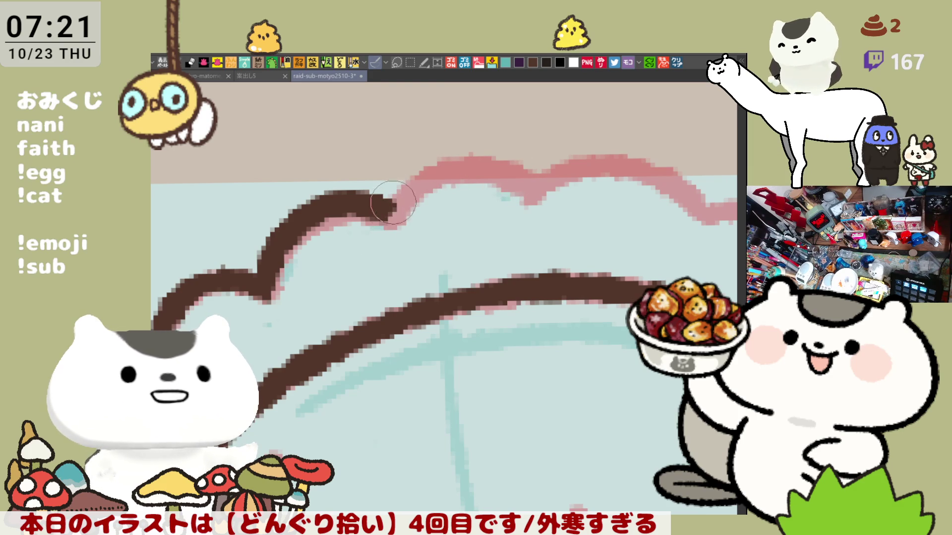
pyautogui.moveTo(394, 210); pyautogui.dragTo(513, 161)
pyautogui.hotkey('ctrl', 'z')
pyautogui.moveTo(392, 212)
pyautogui.mouseDown()
pyautogui.moveTo(415, 177)
pyautogui.moveTo(513, 165)
pyautogui.moveTo(540, 200)
pyautogui.mouseUp()
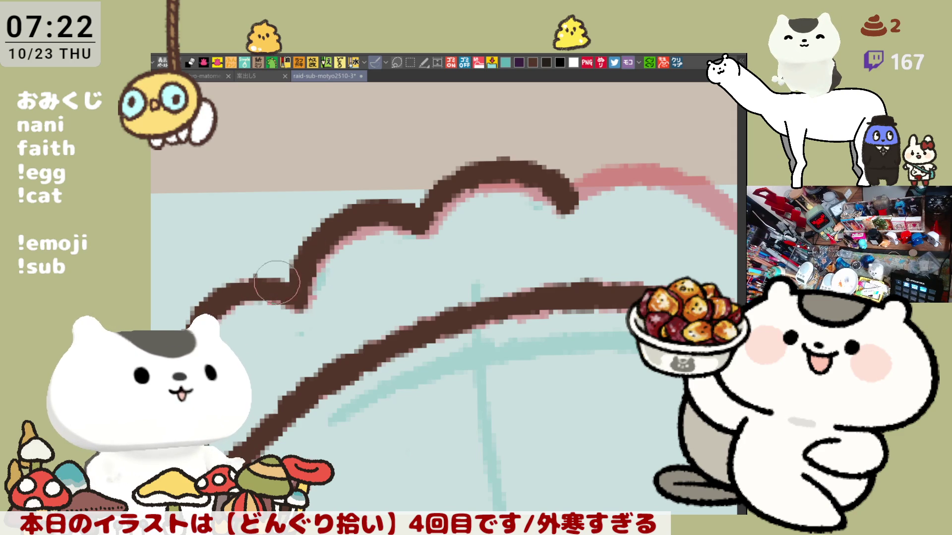
pyautogui.scroll(-1, 437, 248)
pyautogui.scroll(-1, 434, 248)
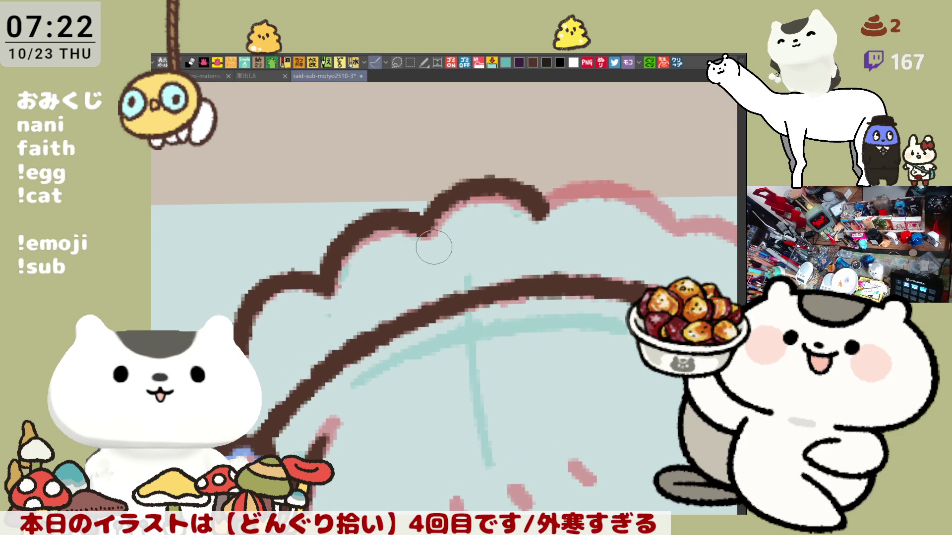
# Ink the scalloped headdress bump and the arc up to it in brown, redrawing the misplaced stroke.
pyautogui.click(376, 62)
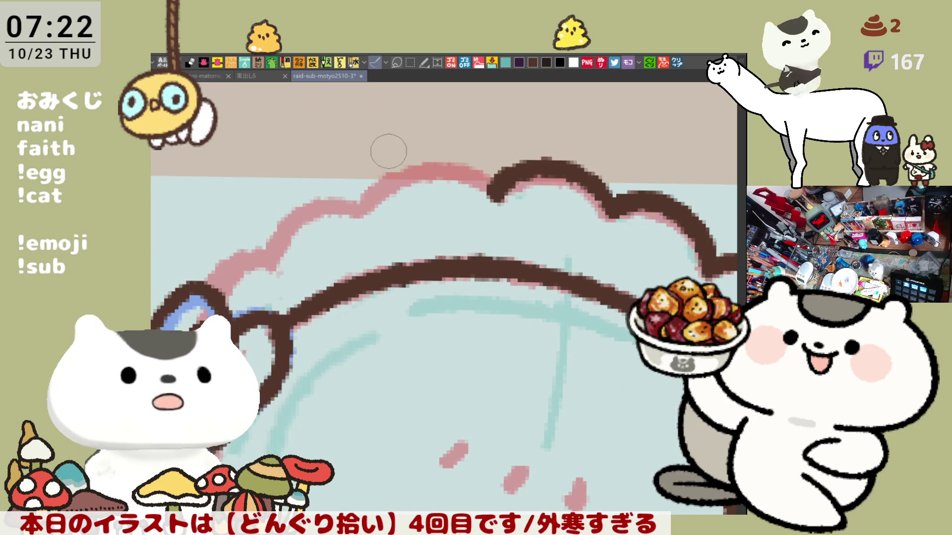
pyautogui.moveTo(362, 208)
pyautogui.mouseDown()
pyautogui.moveTo(475, 170)
pyautogui.moveTo(492, 198)
pyautogui.mouseUp()
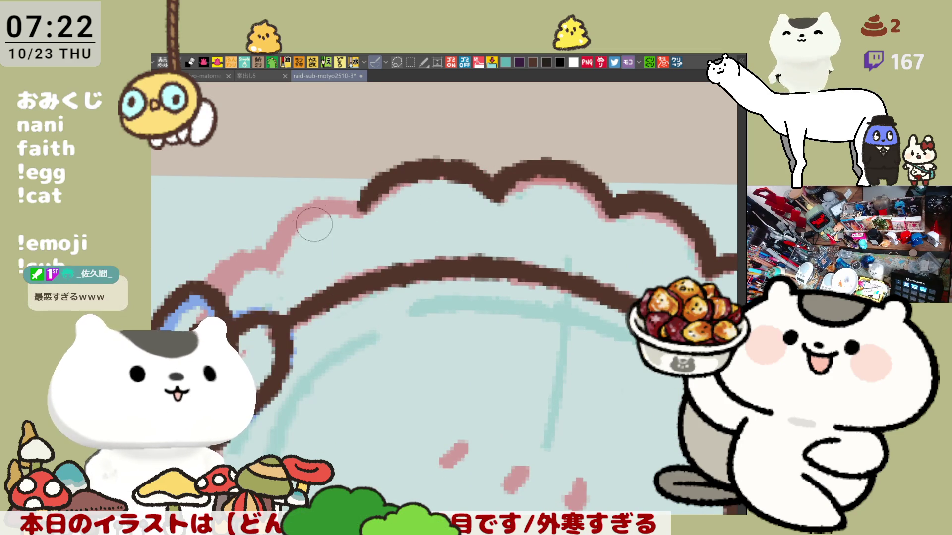
pyautogui.moveTo(270, 260); pyautogui.dragTo(369, 202)
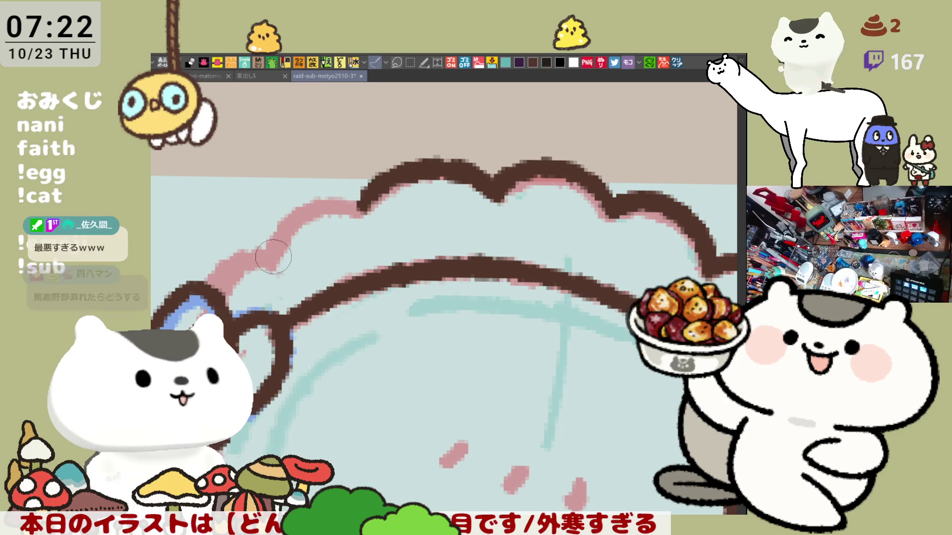
pyautogui.moveTo(322, 218)
pyautogui.mouseDown()
pyautogui.moveTo(266, 259)
pyautogui.moveTo(365, 193)
pyautogui.mouseUp()
pyautogui.hotkey('ctrl', 'z')
pyautogui.moveTo(266, 261); pyautogui.dragTo(364, 195)
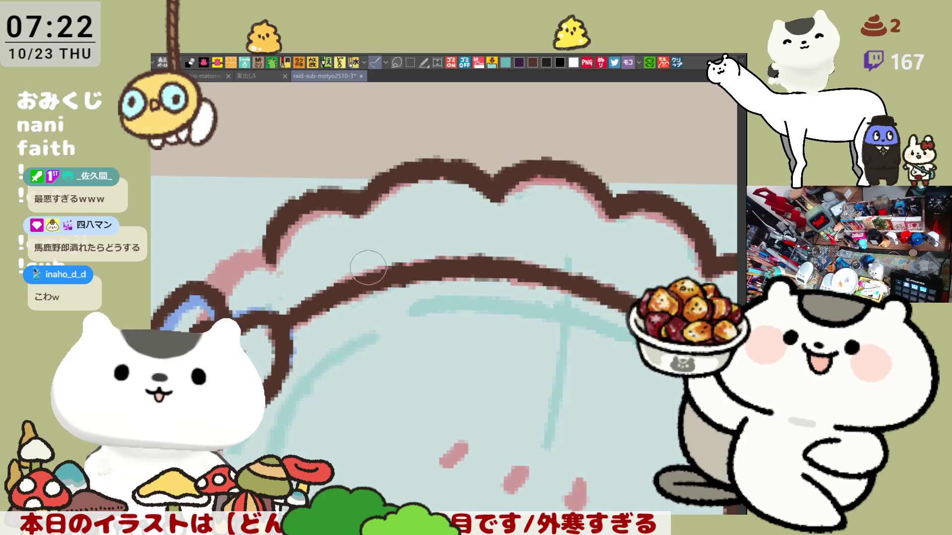
pyautogui.press('h')
pyautogui.scroll(-3, 521, 223)
# Extend the brown outline down to the side bow and close the gap in the bow.
pyautogui.moveTo(621, 171); pyautogui.dragTo(578, 210)
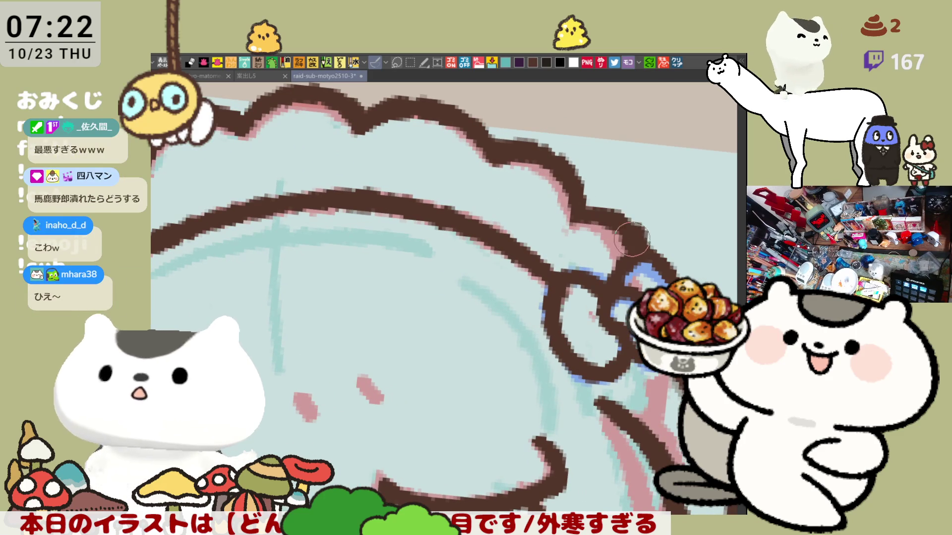
pyautogui.moveTo(582, 211)
pyautogui.mouseDown()
pyautogui.moveTo(634, 248)
pyautogui.moveTo(606, 231)
pyautogui.mouseUp()
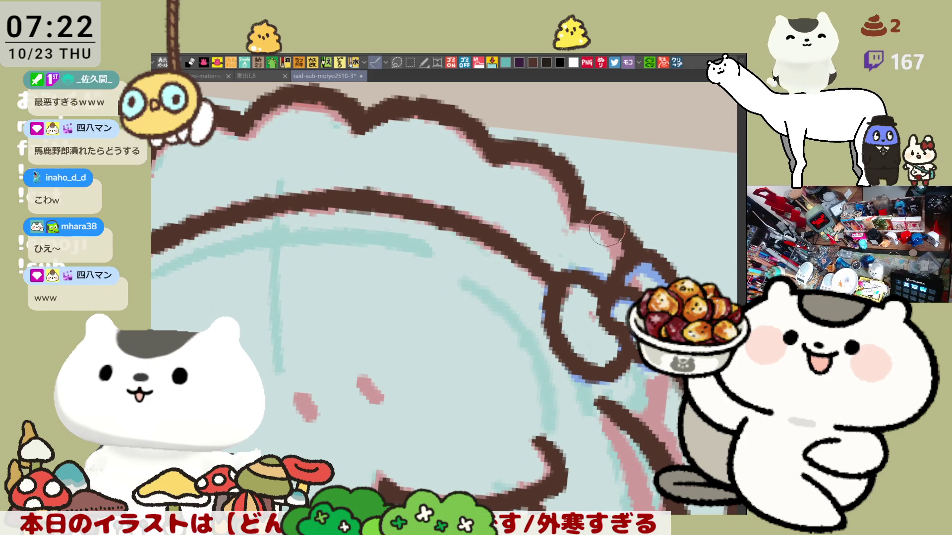
pyautogui.scroll(-3, 606, 231)
pyautogui.scroll(-3, 603, 245)
pyautogui.scroll(2, 320, 256)
pyautogui.scroll(2, 320, 256)
pyautogui.scroll(2, 320, 257)
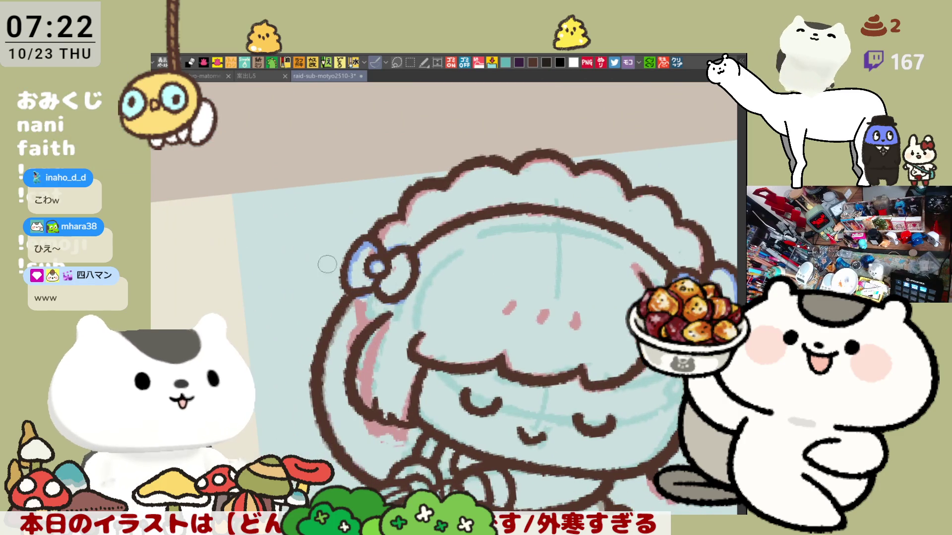
pyautogui.moveTo(365, 295); pyautogui.dragTo(376, 286)
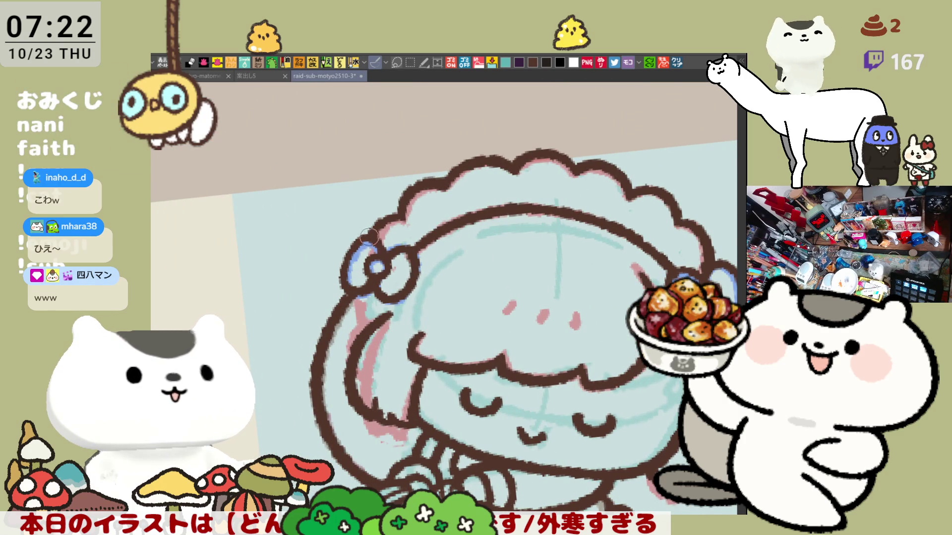
pyautogui.press('h')
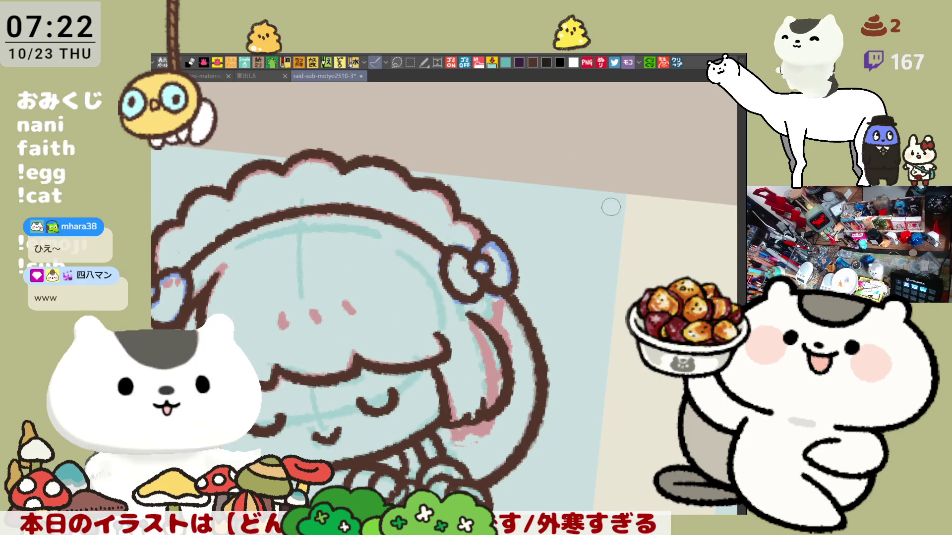
pyautogui.scroll(-5, 654, 201)
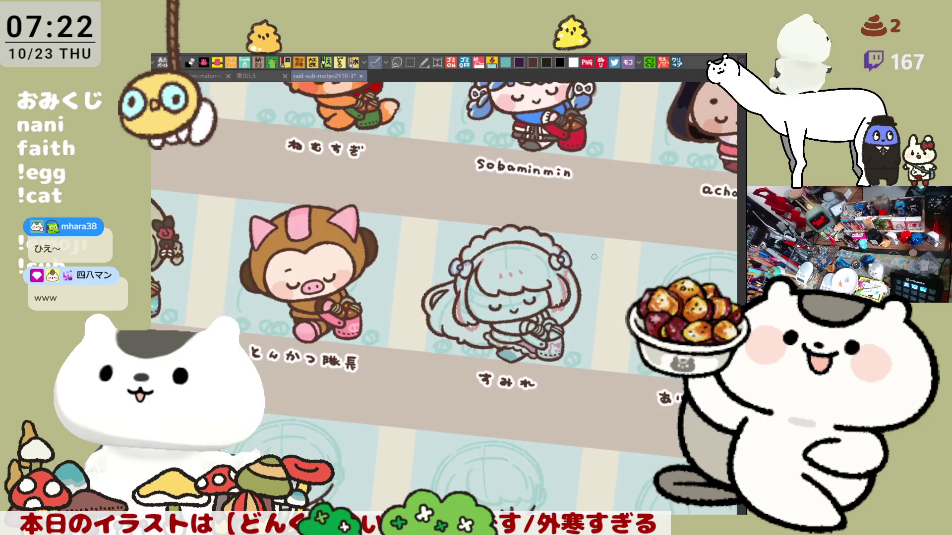
pyautogui.scroll(2, 594, 257)
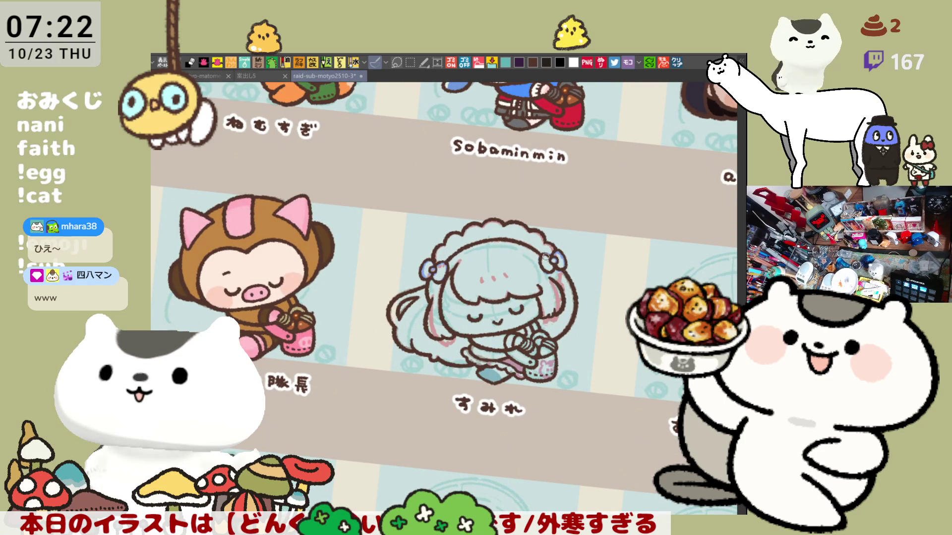
pyautogui.press('-')
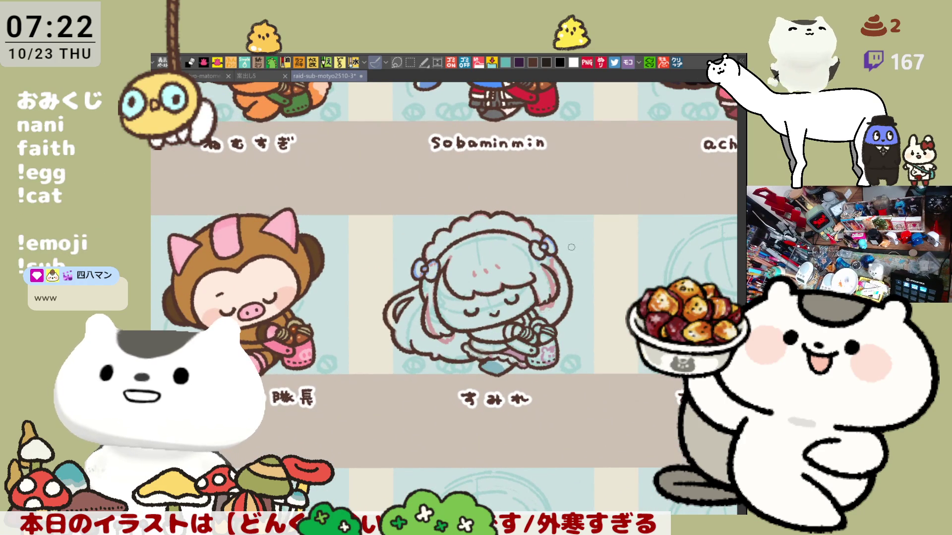
pyautogui.scroll(2, 570, 248)
pyautogui.scroll(2, 550, 268)
pyautogui.scroll(2, 521, 298)
pyautogui.scroll(2, 491, 322)
pyautogui.scroll(-3, 491, 321)
pyautogui.scroll(1, 446, 298)
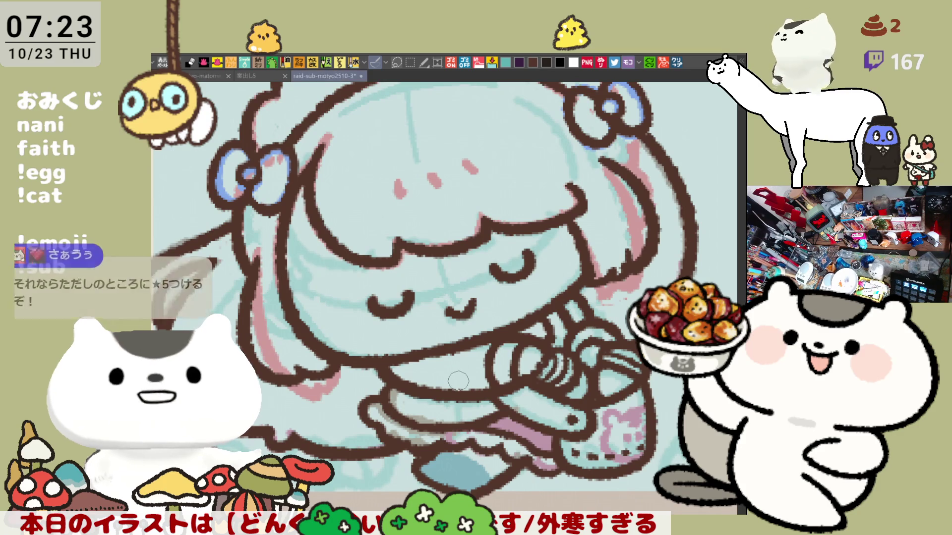
pyautogui.scroll(-1, 453, 377)
pyautogui.scroll(-1, 453, 376)
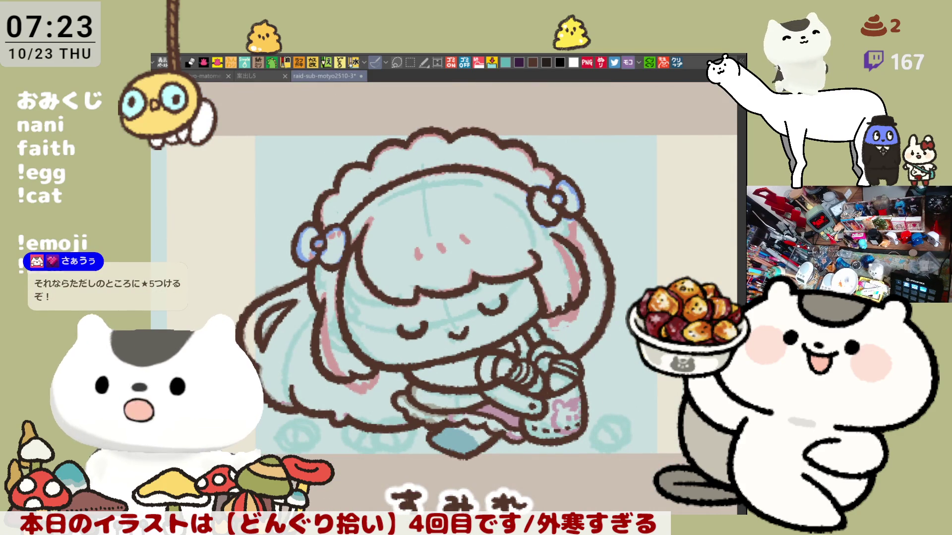
pyautogui.moveTo(418, 297); pyautogui.dragTo(528, 465)
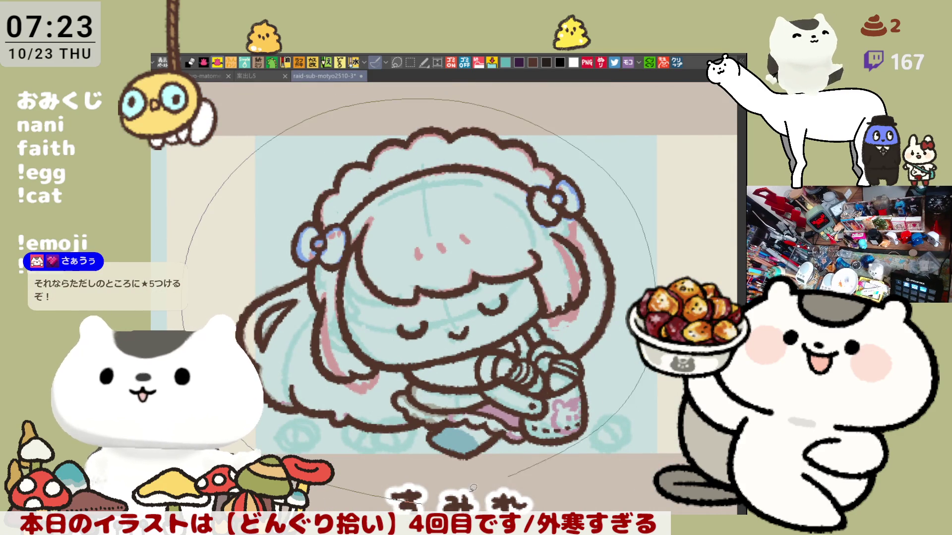
# Fill the outlined girl with flat purple and darken the outline along the hair bun edge.
pyautogui.click(571, 348)
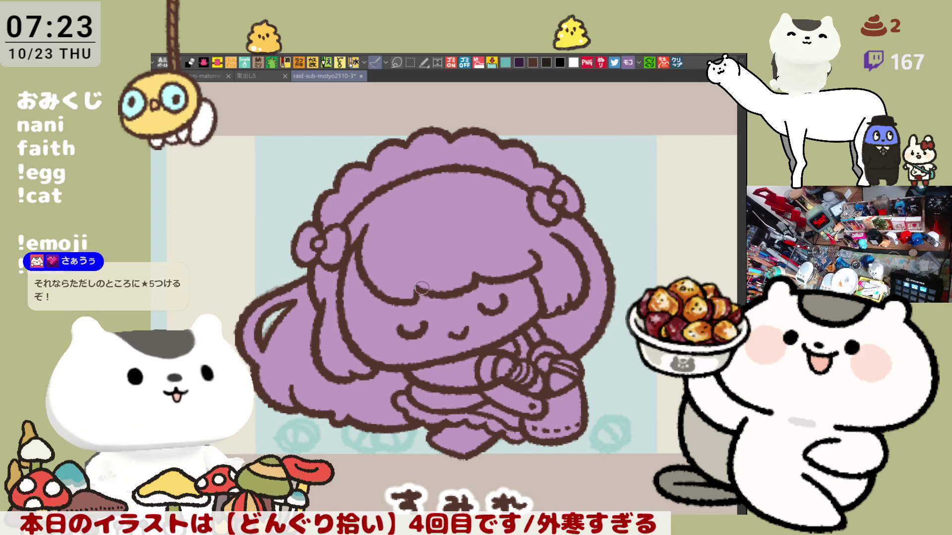
pyautogui.moveTo(397, 282); pyautogui.dragTo(639, 269)
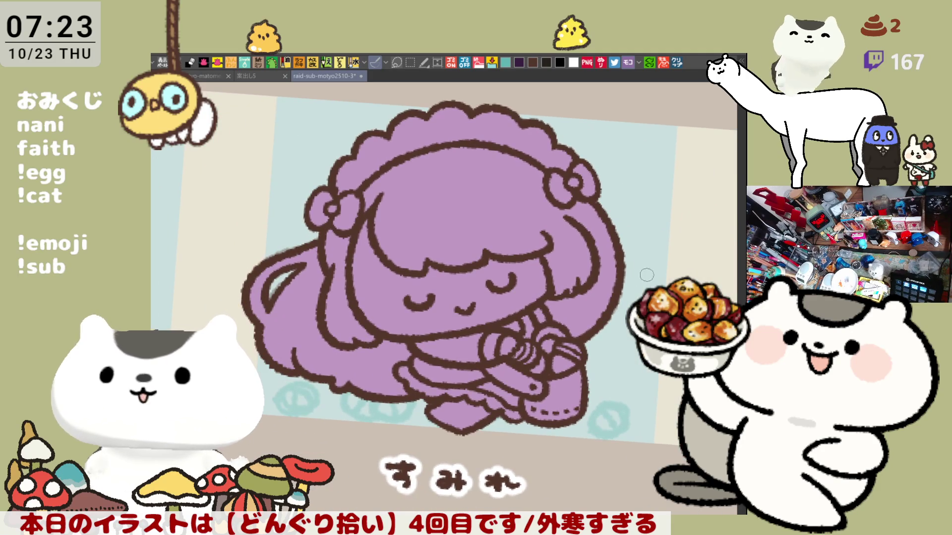
pyautogui.moveTo(542, 309); pyautogui.dragTo(541, 308)
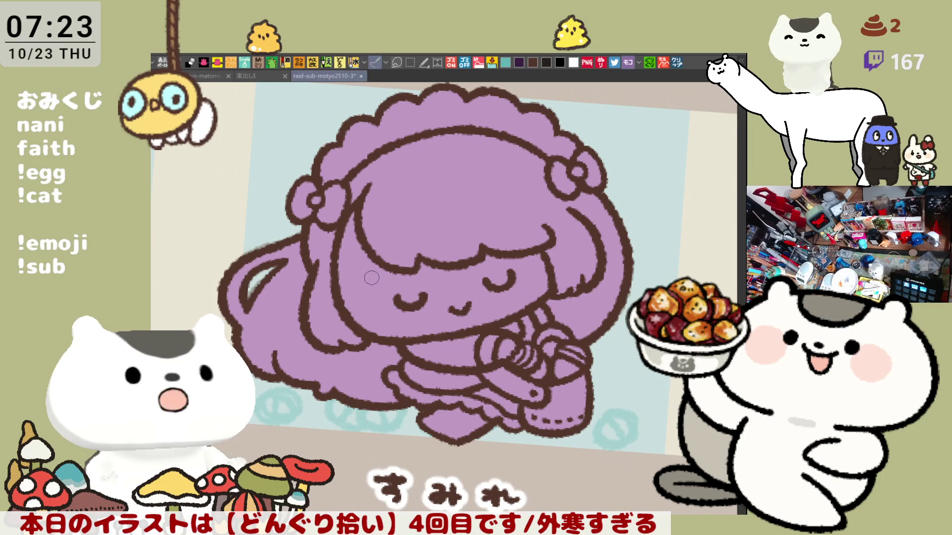
pyautogui.scroll(2, 376, 276)
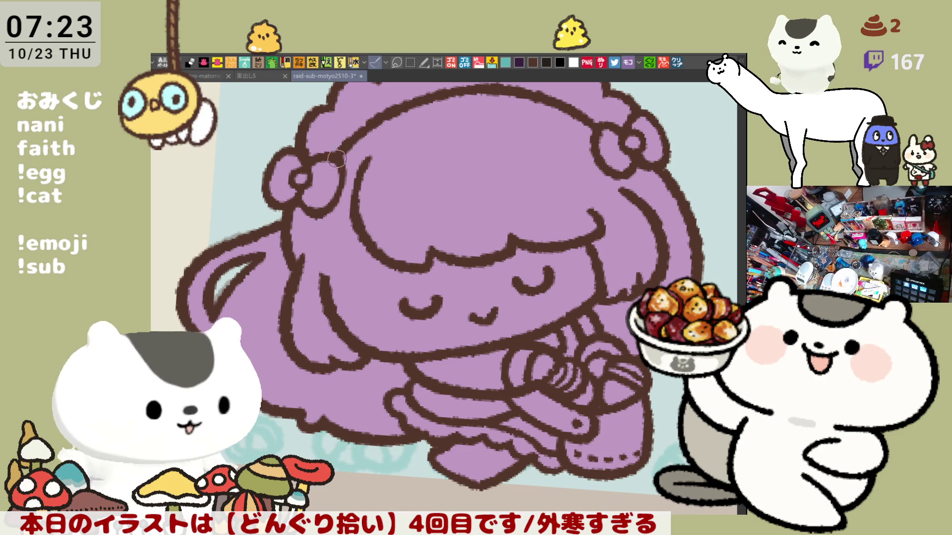
pyautogui.moveTo(329, 197)
pyautogui.mouseDown()
pyautogui.moveTo(563, 195)
pyautogui.moveTo(516, 198)
pyautogui.mouseUp()
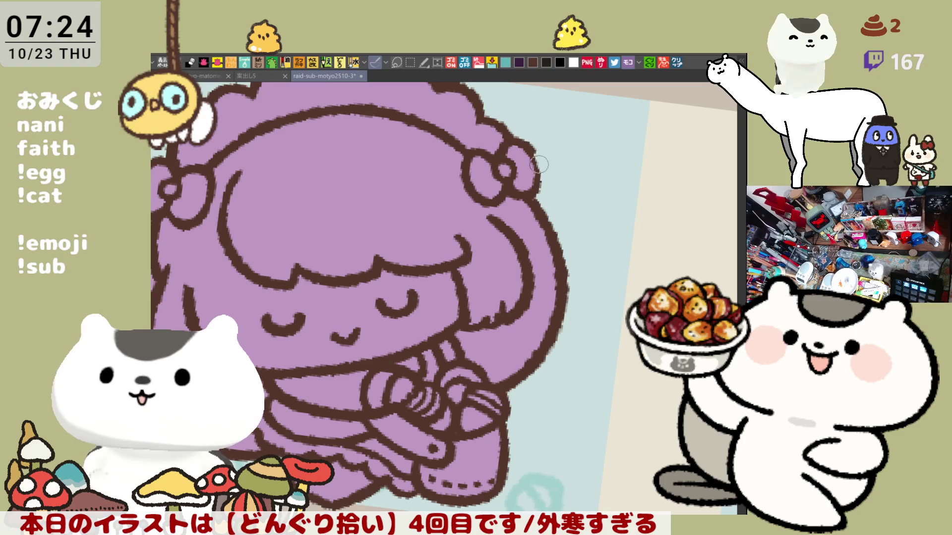
pyautogui.moveTo(507, 134); pyautogui.dragTo(530, 195)
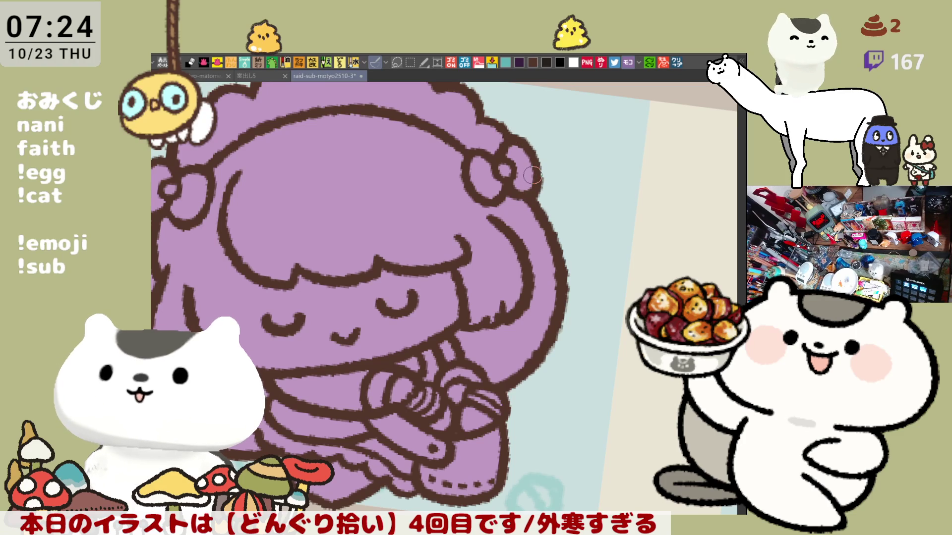
pyautogui.scroll(-3, 532, 175)
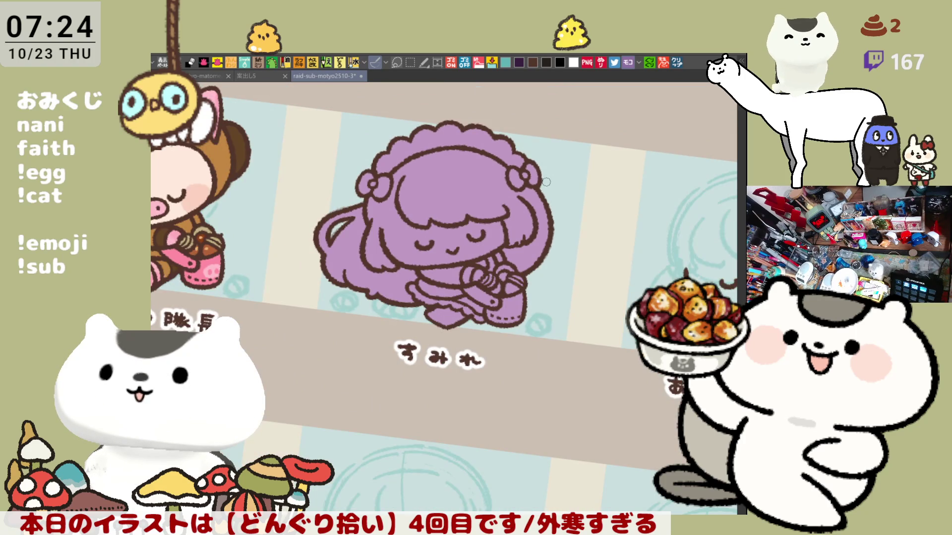
pyautogui.scroll(2, 545, 181)
pyautogui.scroll(2, 545, 181)
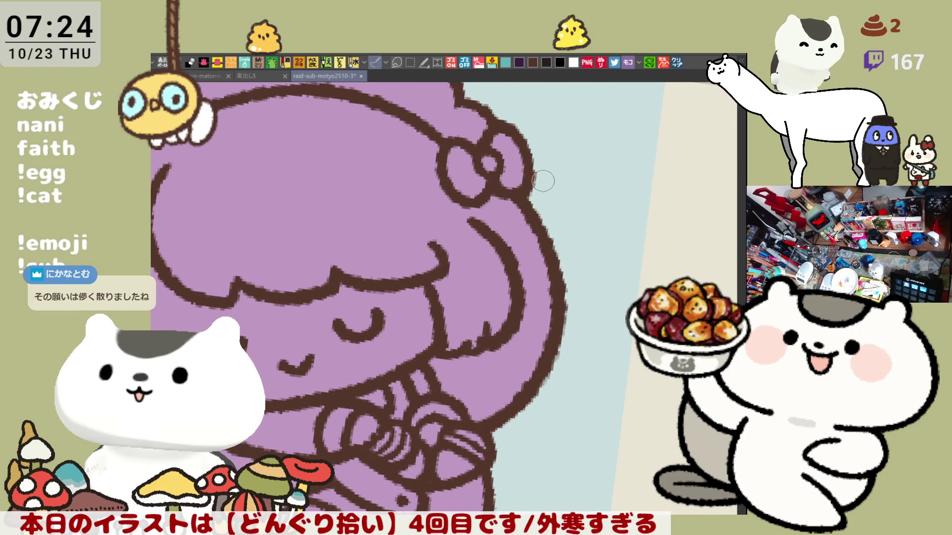
pyautogui.moveTo(249, 238)
pyautogui.mouseDown()
pyautogui.moveTo(484, 227)
pyautogui.moveTo(502, 180)
pyautogui.mouseUp()
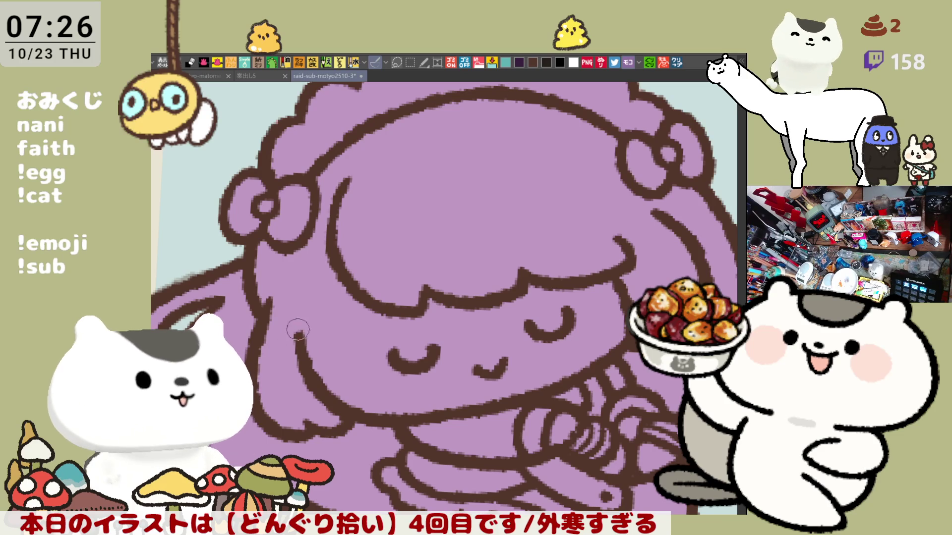
# Try brown strokes beside the face and below the bangs, undoing each one.
pyautogui.moveTo(282, 324); pyautogui.dragTo(336, 318)
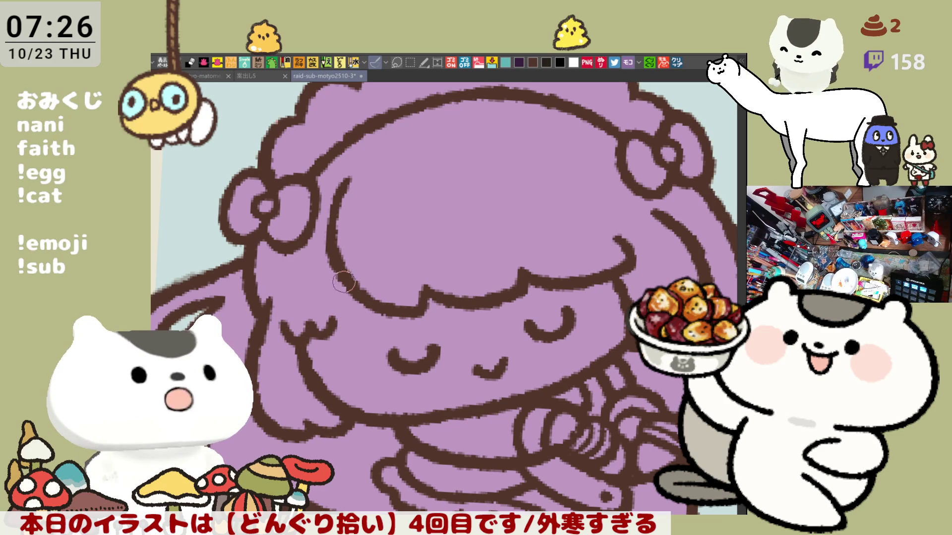
pyautogui.hotkey('ctrl', 'z')
pyautogui.moveTo(345, 280); pyautogui.dragTo(331, 332)
pyautogui.hotkey('ctrl', 'z')
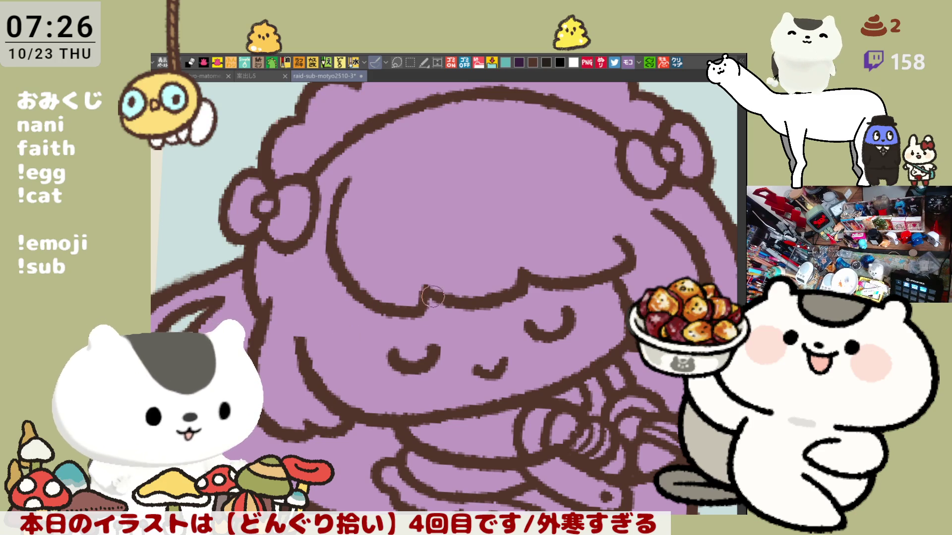
pyautogui.scroll(-2, 430, 325)
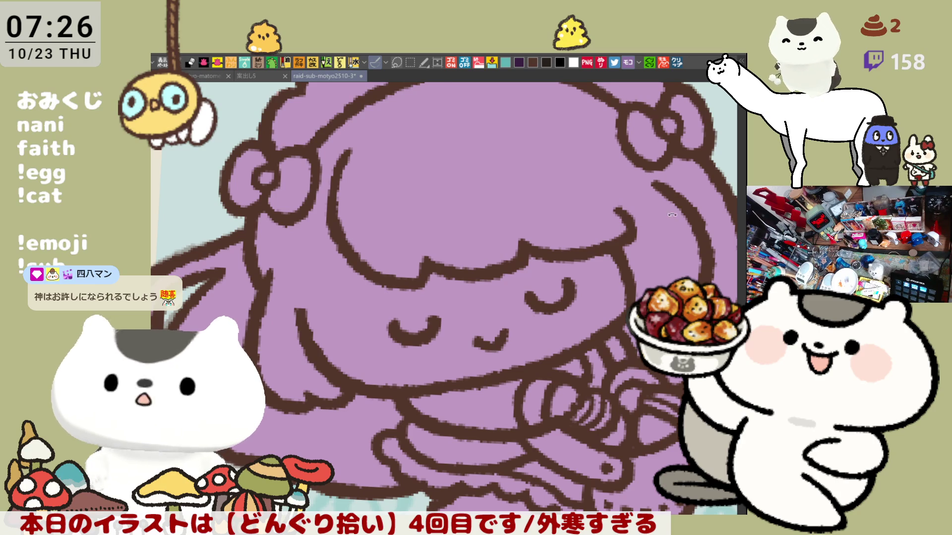
pyautogui.moveTo(674, 216); pyautogui.dragTo(514, 333)
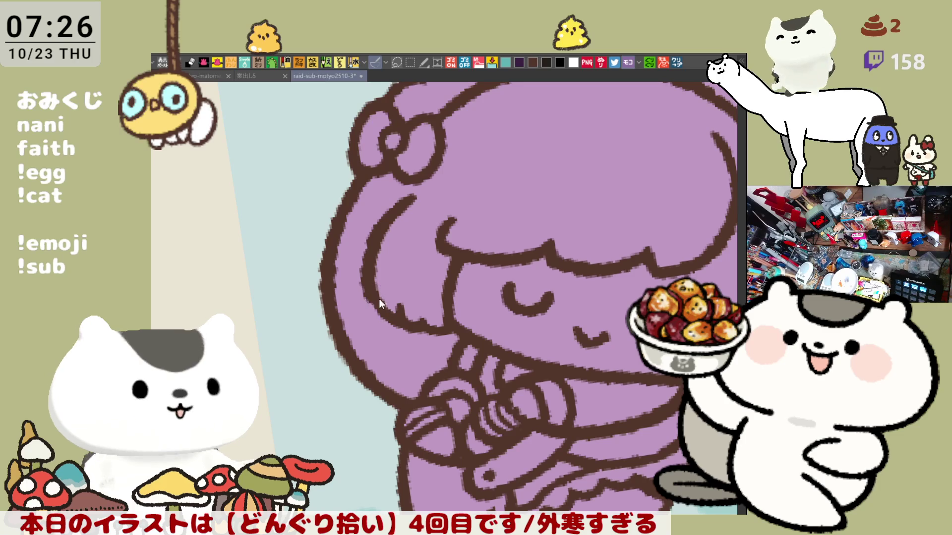
pyautogui.moveTo(393, 312); pyautogui.dragTo(375, 298)
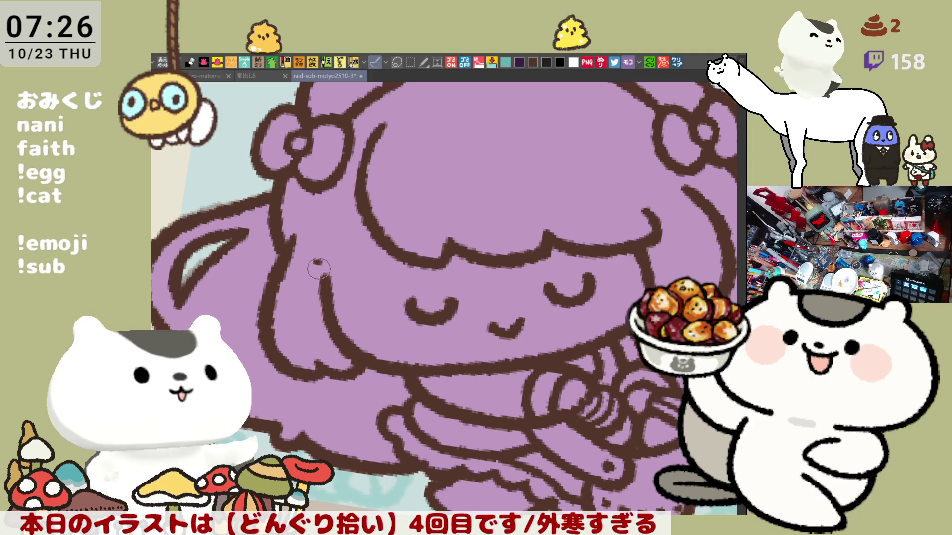
# Redraw a short curved stroke on the hair and thicken the outline down its left side.
pyautogui.moveTo(312, 265)
pyautogui.mouseDown()
pyautogui.moveTo(353, 257)
pyautogui.moveTo(371, 231)
pyautogui.mouseUp()
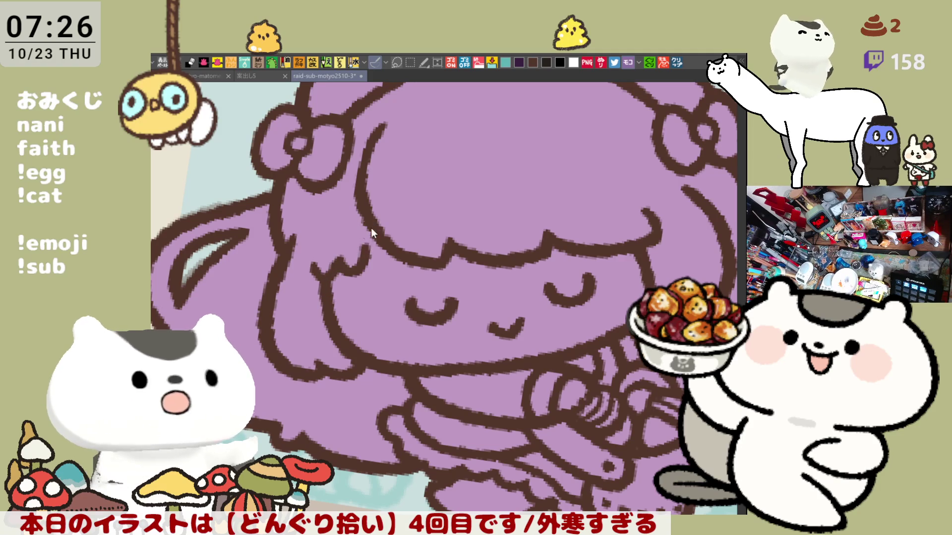
pyautogui.hotkey('ctrl', 'z')
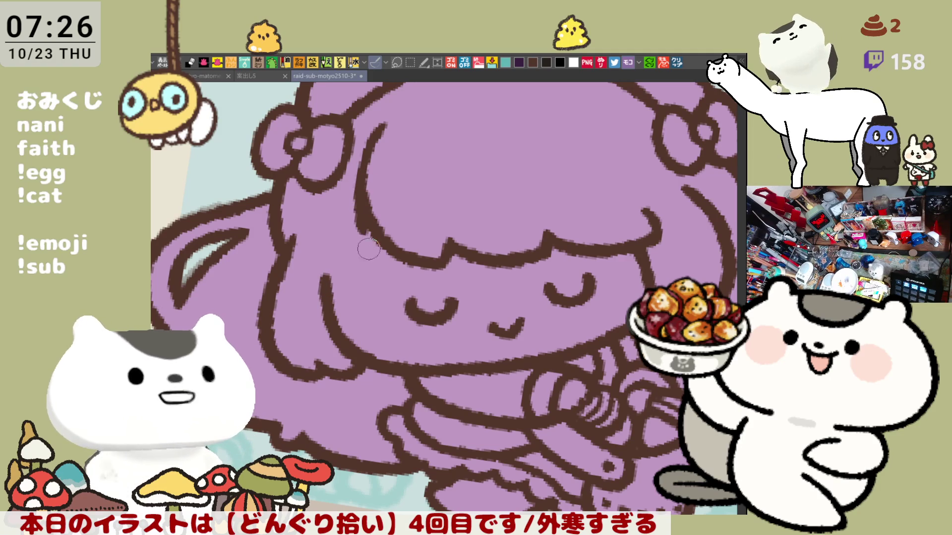
pyautogui.moveTo(333, 281)
pyautogui.mouseDown()
pyautogui.moveTo(362, 264)
pyautogui.moveTo(386, 274)
pyautogui.mouseUp()
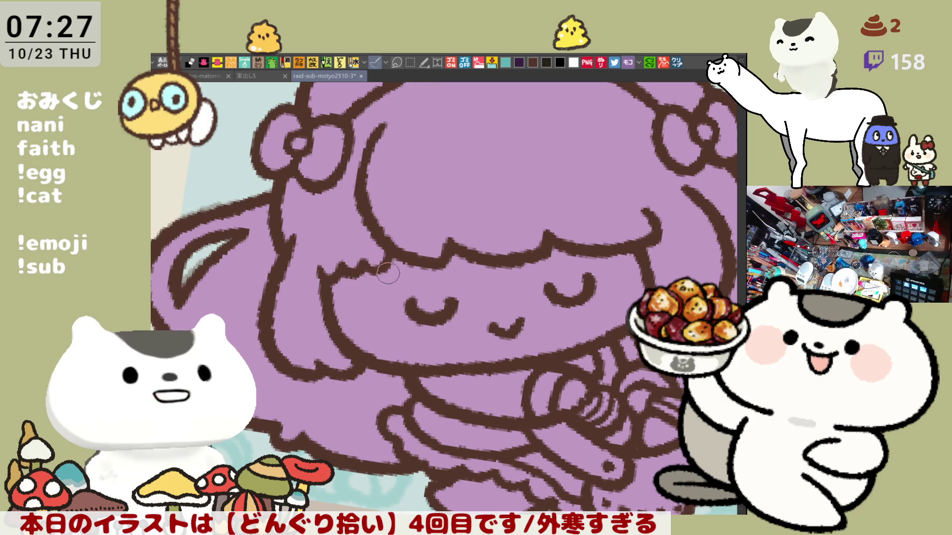
pyautogui.press('-')
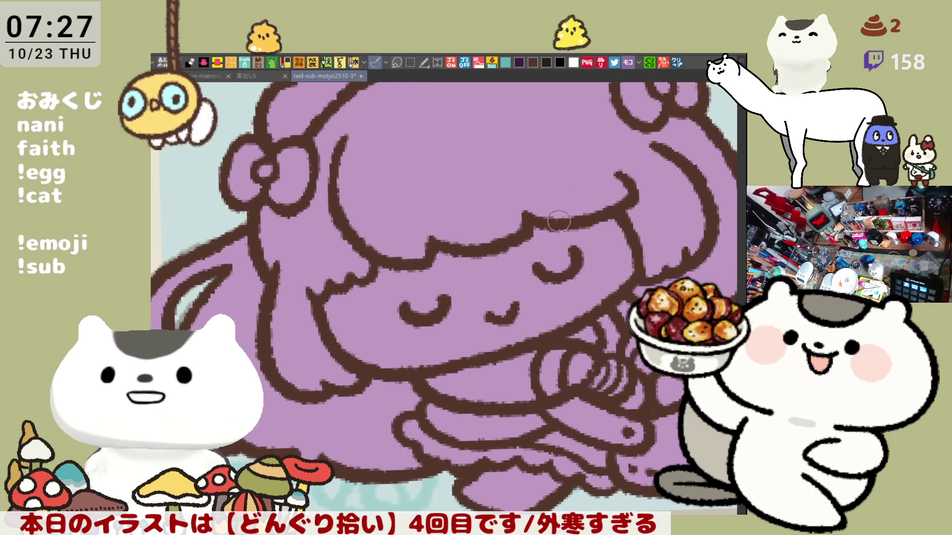
pyautogui.moveTo(364, 349); pyautogui.dragTo(528, 261)
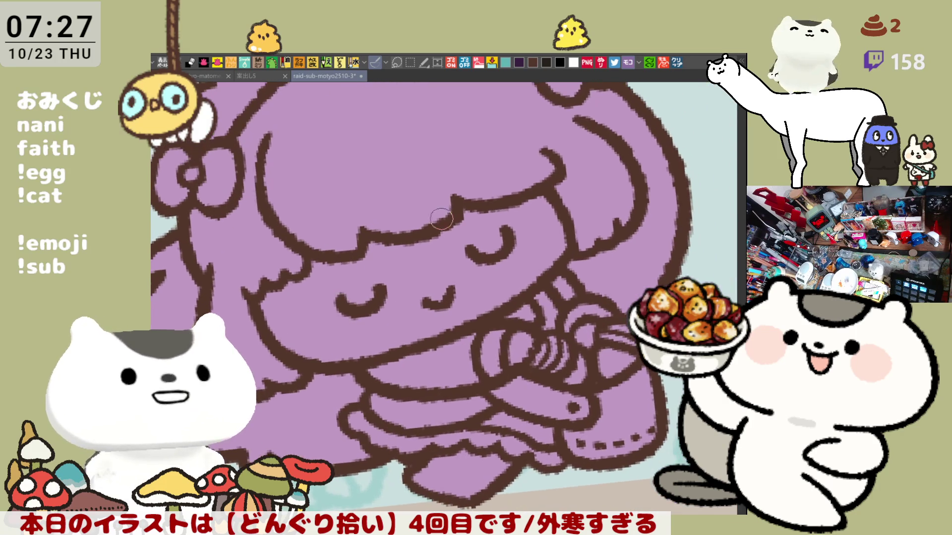
pyautogui.scroll(-1, 529, 262)
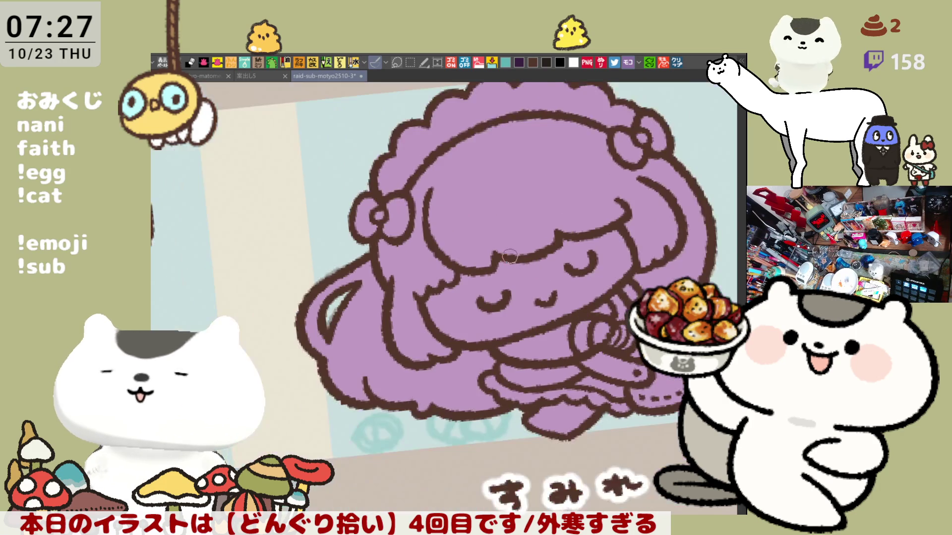
pyautogui.scroll(-1, 521, 263)
pyautogui.scroll(-1, 497, 252)
pyautogui.scroll(-1, 493, 250)
pyautogui.scroll(1, 493, 250)
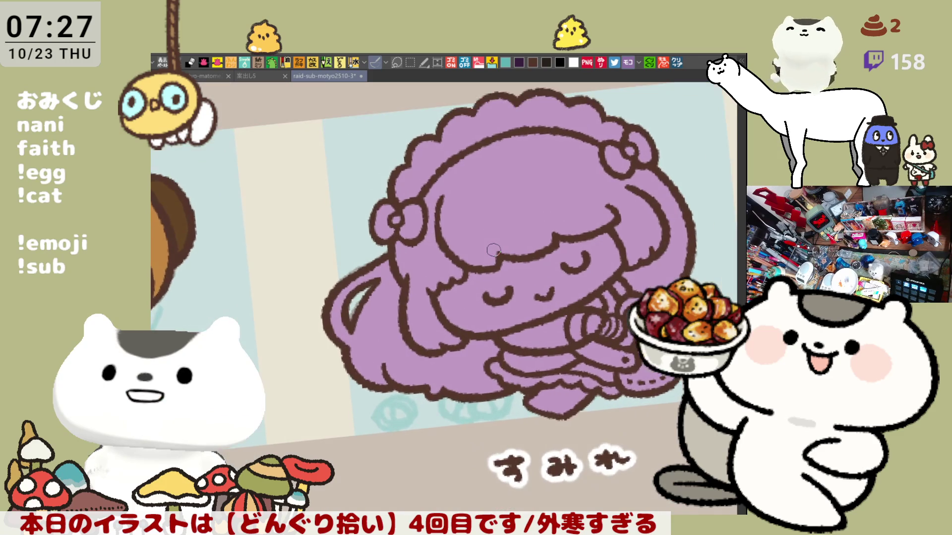
pyautogui.scroll(1, 493, 251)
pyautogui.scroll(1, 493, 250)
pyautogui.scroll(2, 492, 250)
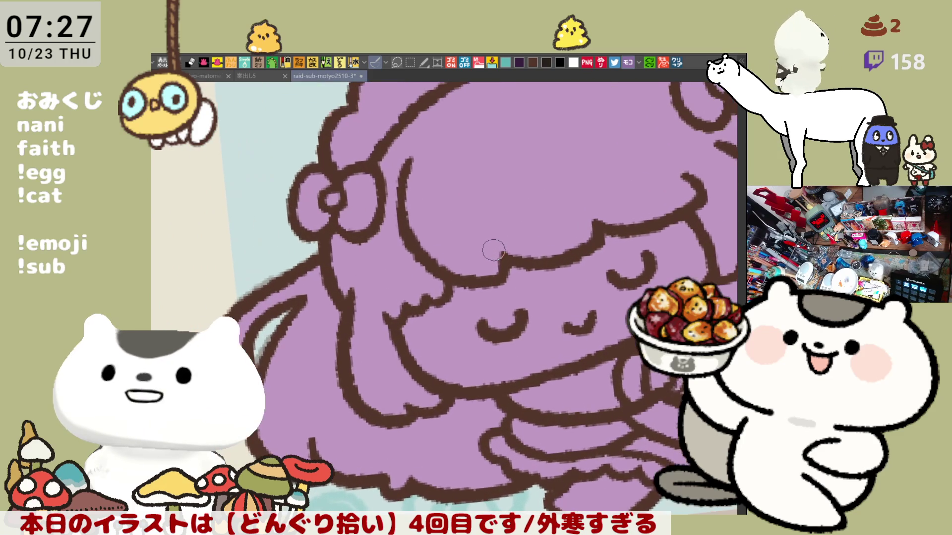
pyautogui.scroll(-1, 492, 250)
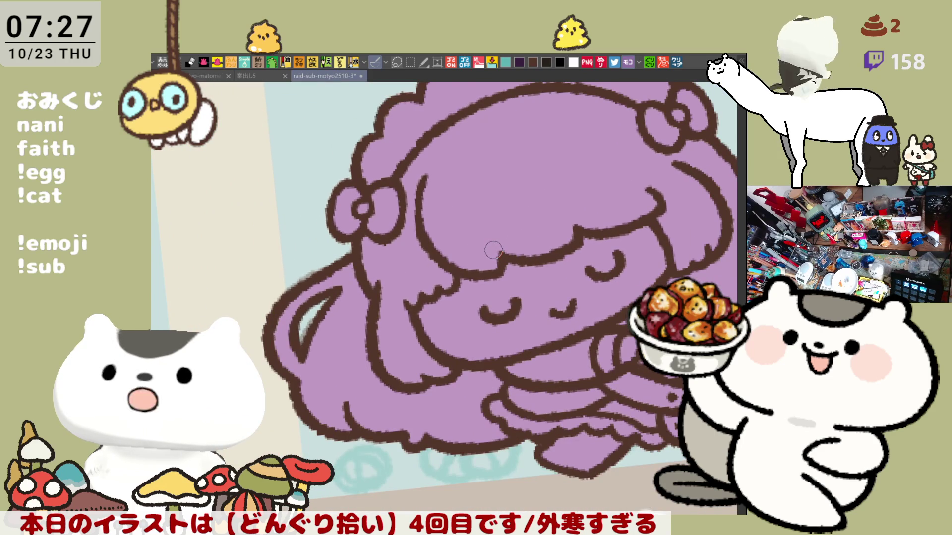
pyautogui.scroll(-1, 492, 251)
pyautogui.scroll(1, 493, 251)
pyautogui.scroll(1, 492, 251)
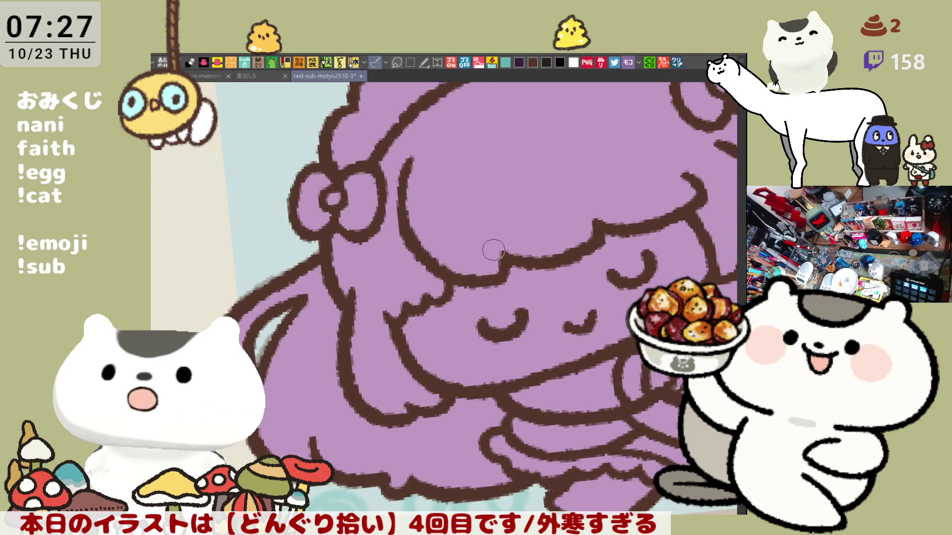
pyautogui.moveTo(326, 254); pyautogui.dragTo(289, 265)
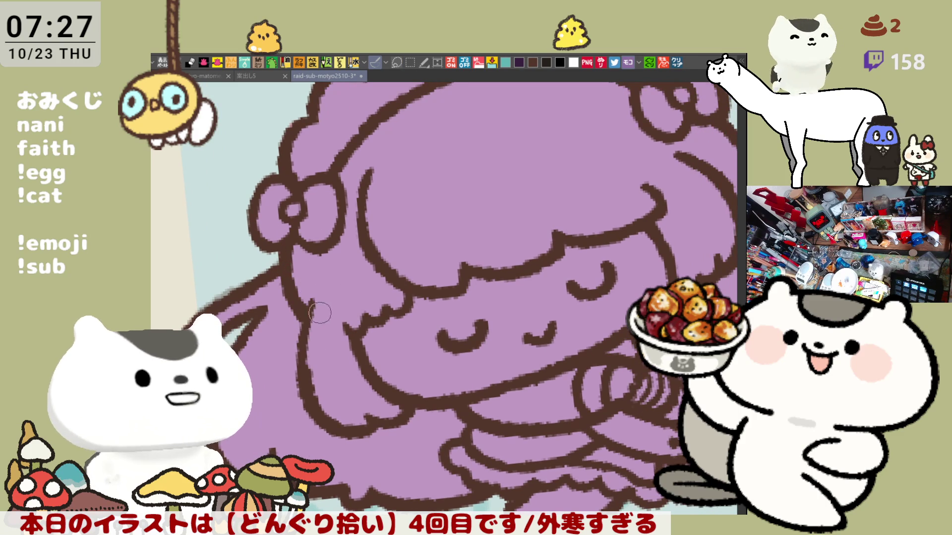
pyautogui.moveTo(311, 357); pyautogui.dragTo(311, 393)
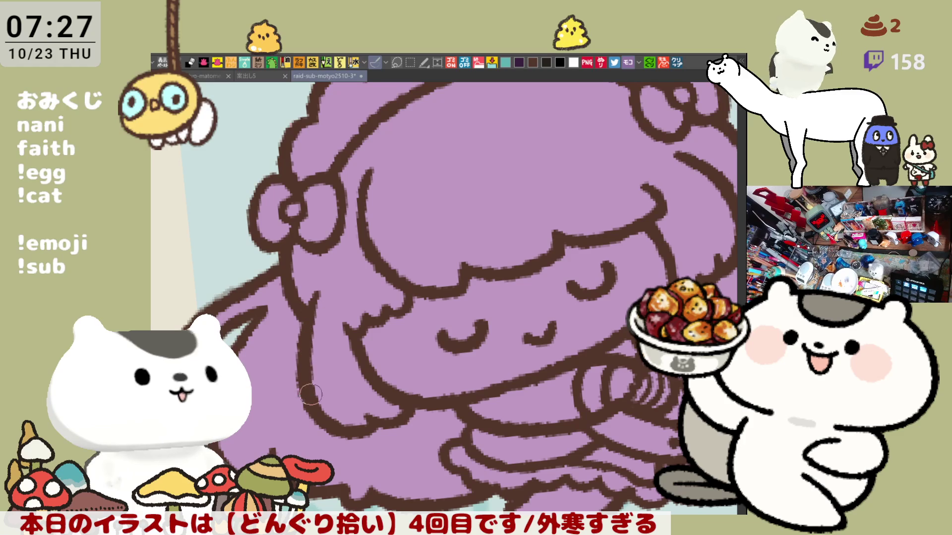
# Pan around the upright figure to review the face, hands and lower body.
pyautogui.moveTo(316, 330)
pyautogui.mouseDown()
pyautogui.moveTo(421, 361)
pyautogui.moveTo(532, 244)
pyautogui.moveTo(479, 318)
pyautogui.mouseUp()
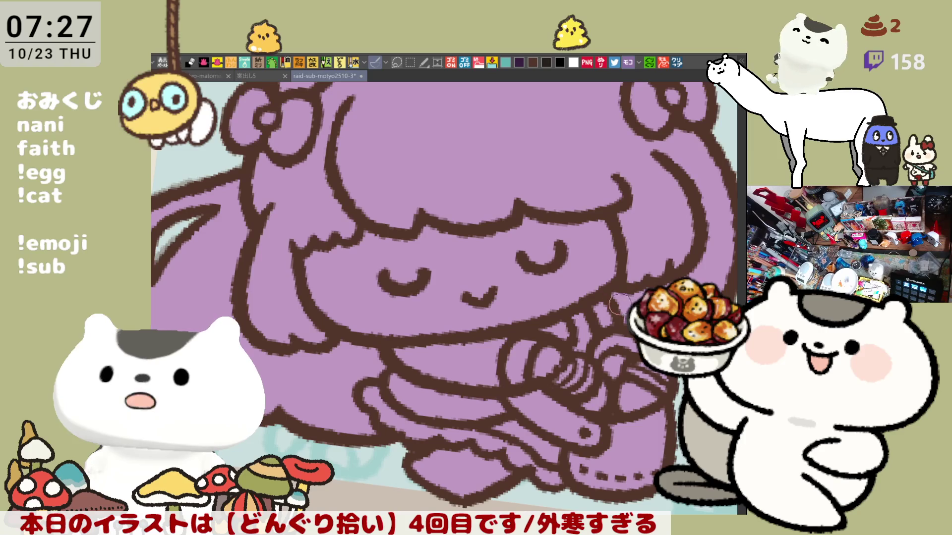
pyautogui.moveTo(615, 305); pyautogui.dragTo(601, 295)
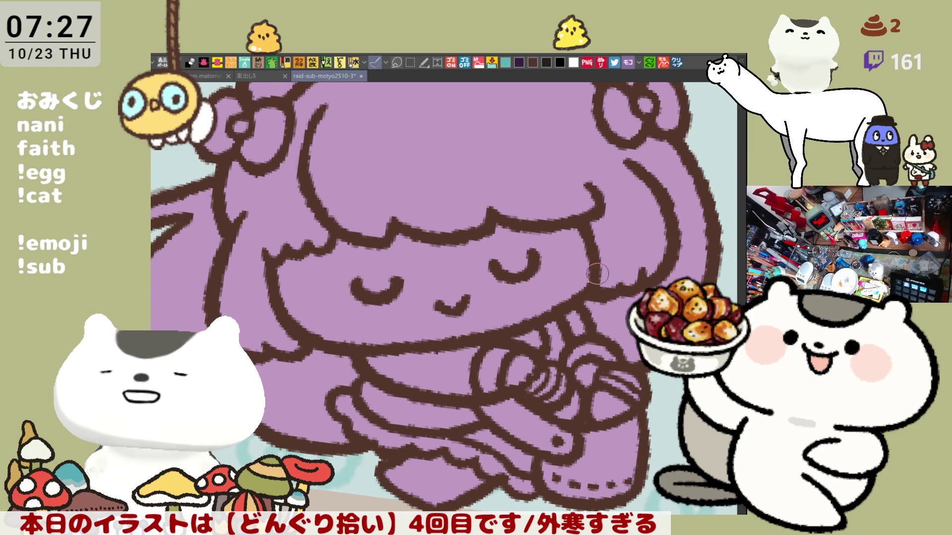
pyautogui.moveTo(597, 273); pyautogui.dragTo(511, 346)
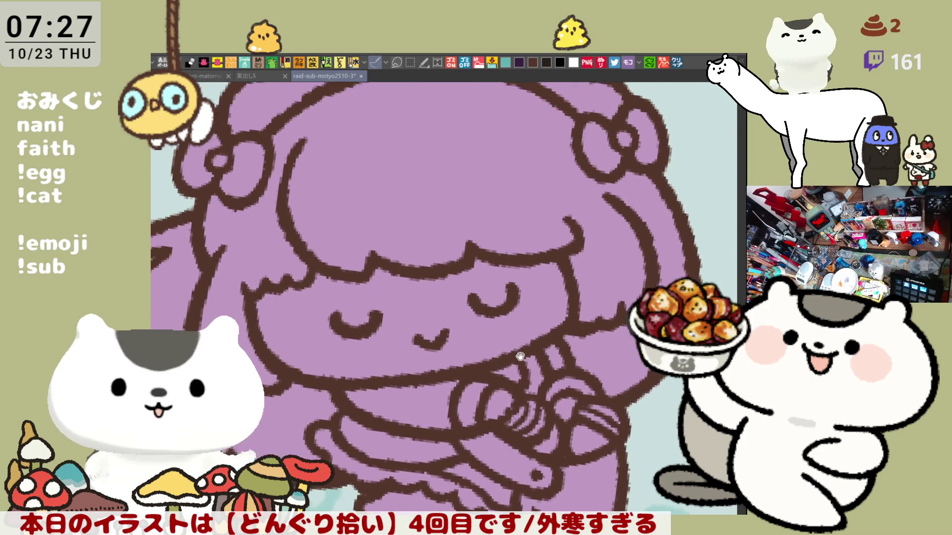
pyautogui.moveTo(510, 347); pyautogui.dragTo(389, 292)
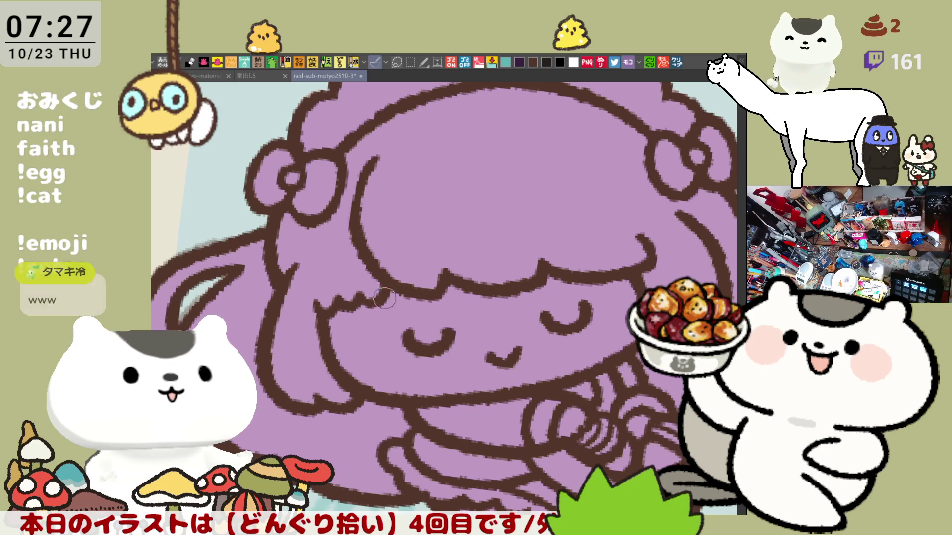
pyautogui.moveTo(391, 297); pyautogui.dragTo(556, 306)
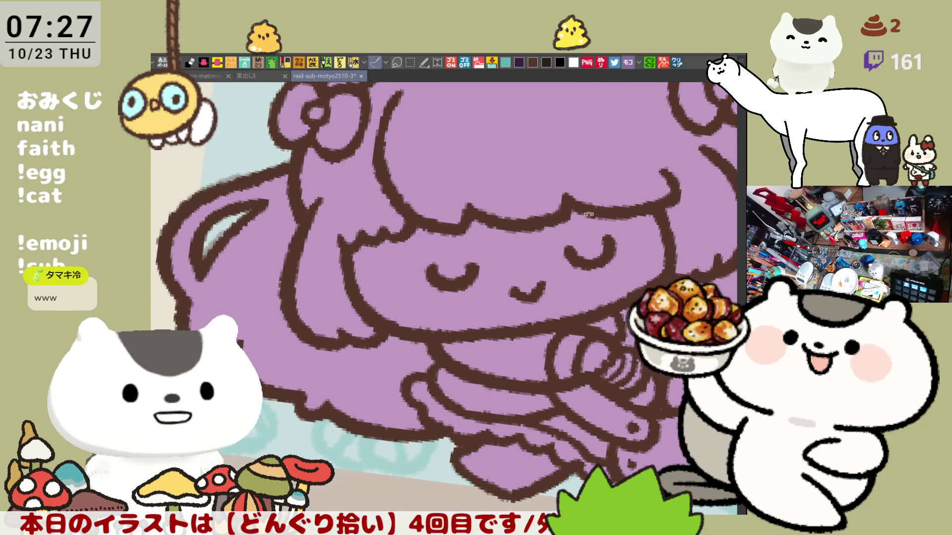
pyautogui.moveTo(563, 366); pyautogui.dragTo(448, 327)
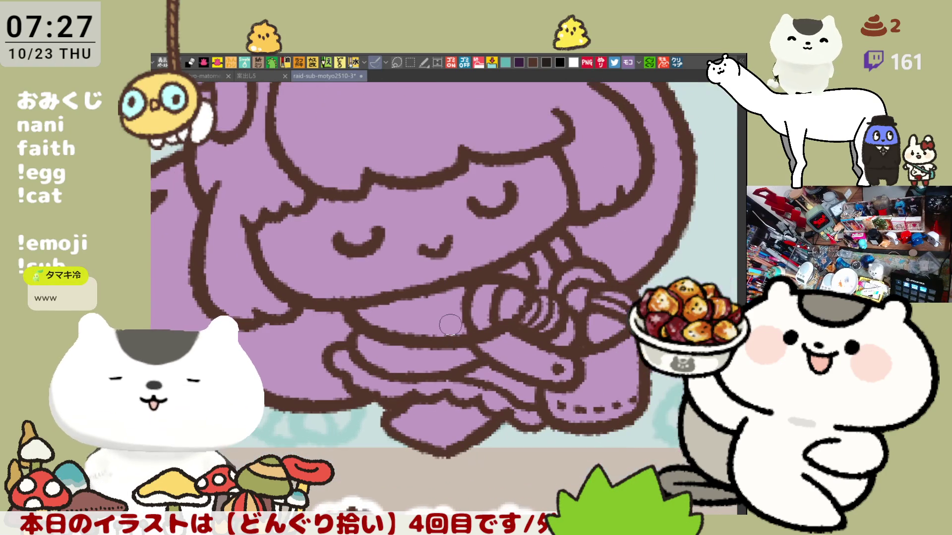
pyautogui.scroll(-2, 446, 324)
pyautogui.scroll(3, 436, 315)
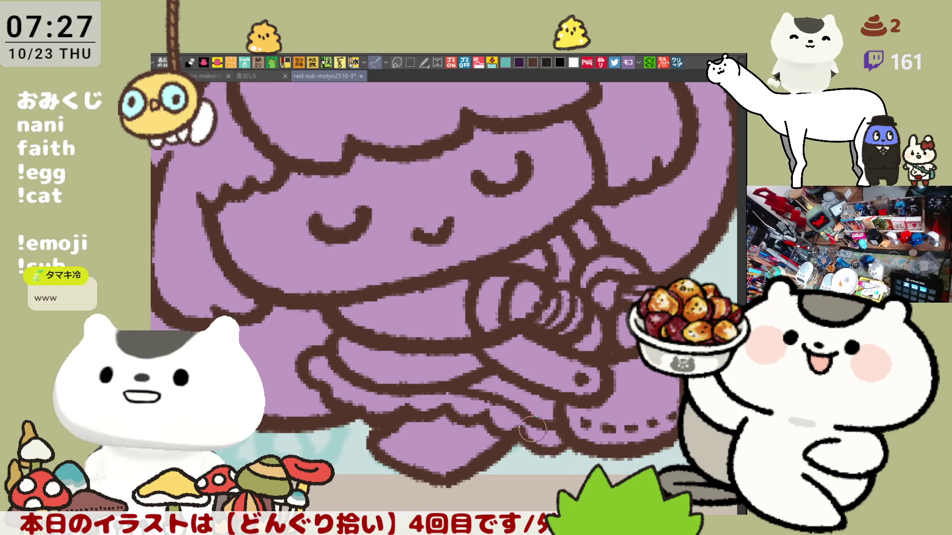
pyautogui.moveTo(473, 256); pyautogui.dragTo(532, 327)
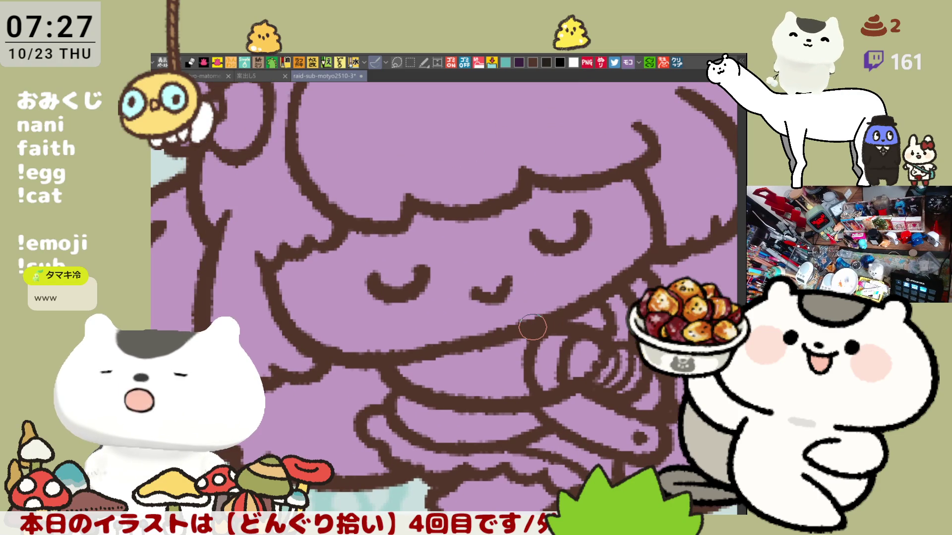
pyautogui.scroll(-2, 532, 327)
pyautogui.scroll(-1, 529, 321)
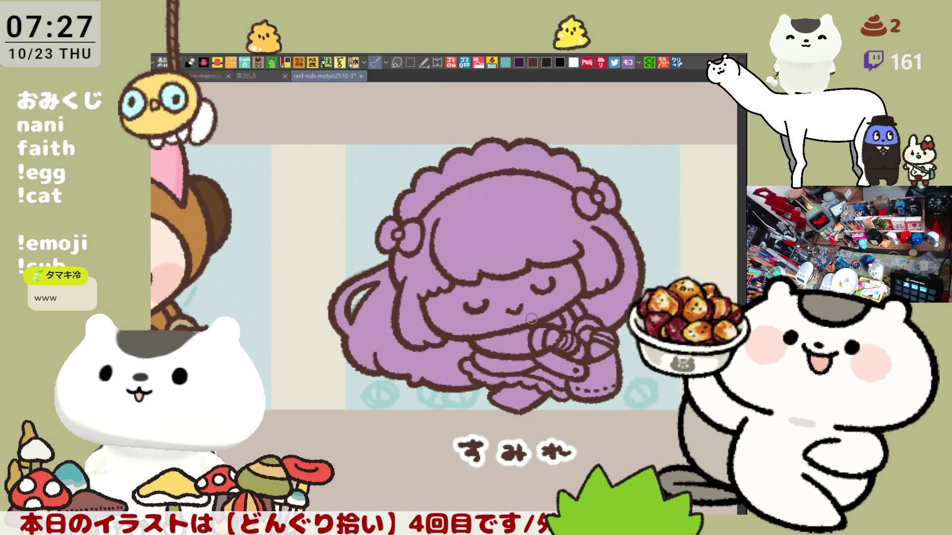
pyautogui.scroll(1, 531, 320)
pyautogui.scroll(1, 532, 317)
pyautogui.press('^')
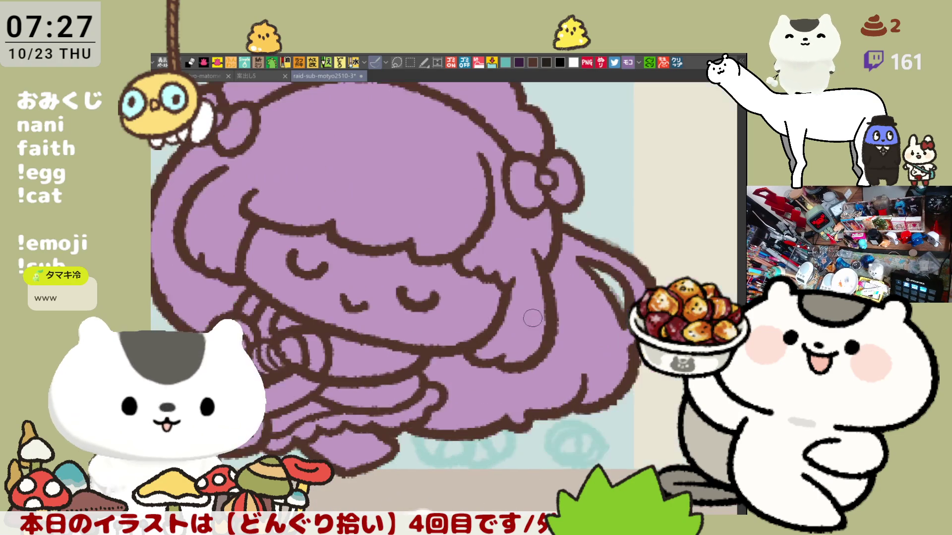
pyautogui.press('^')
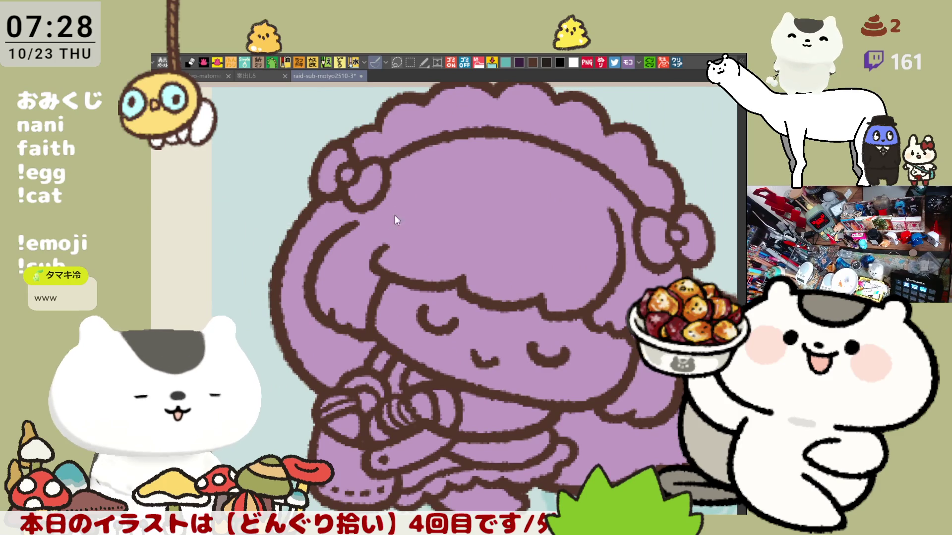
pyautogui.moveTo(404, 202); pyautogui.dragTo(389, 235)
pyautogui.hotkey('ctrl', 'z')
pyautogui.moveTo(399, 202); pyautogui.dragTo(381, 249)
pyautogui.hotkey('ctrl', 'z')
pyautogui.moveTo(394, 206)
pyautogui.mouseDown()
pyautogui.moveTo(381, 249)
pyautogui.moveTo(397, 212)
pyautogui.mouseUp()
pyautogui.hotkey('ctrl', 'z')
pyautogui.hotkey('ctrl', 'z')
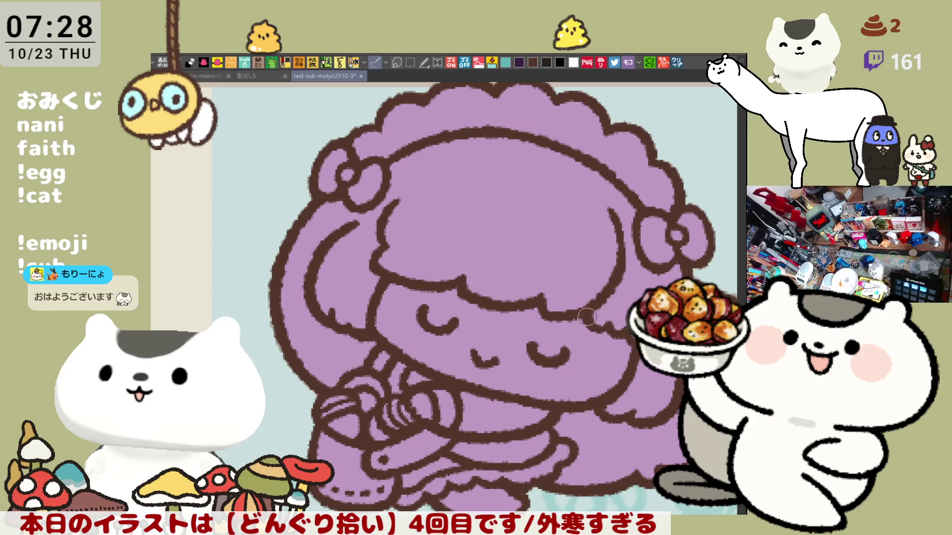
pyautogui.press('-')
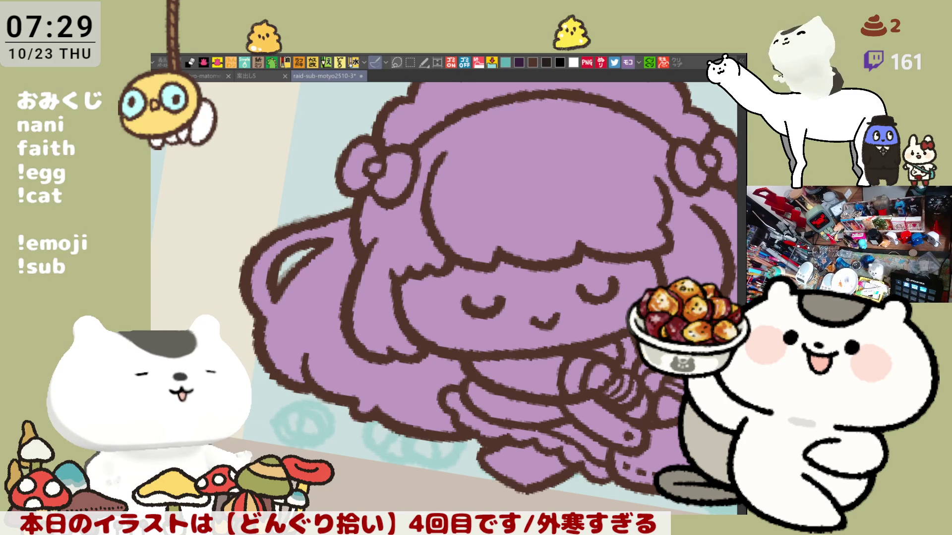
pyautogui.moveTo(367, 362)
pyautogui.mouseDown()
pyautogui.moveTo(381, 373)
pyautogui.moveTo(513, 354)
pyautogui.mouseUp()
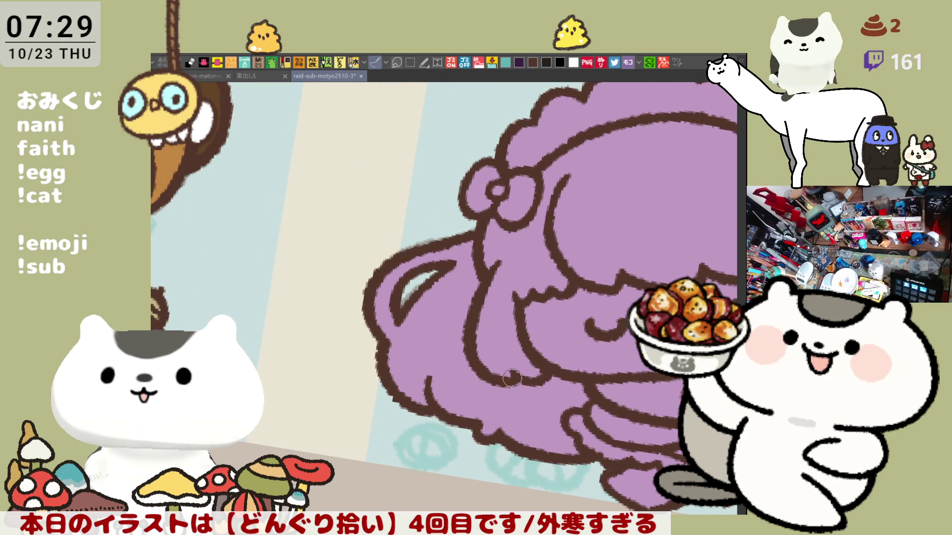
pyautogui.scroll(1, 596, 293)
pyautogui.scroll(-2, 597, 293)
pyautogui.scroll(1, 522, 268)
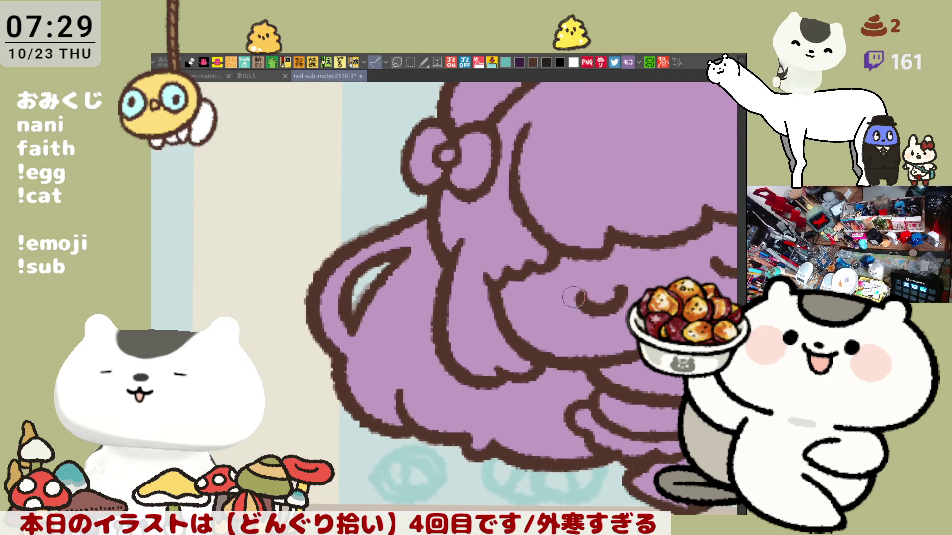
pyautogui.scroll(-2, 523, 269)
pyautogui.scroll(-1, 523, 269)
pyautogui.scroll(-1, 523, 269)
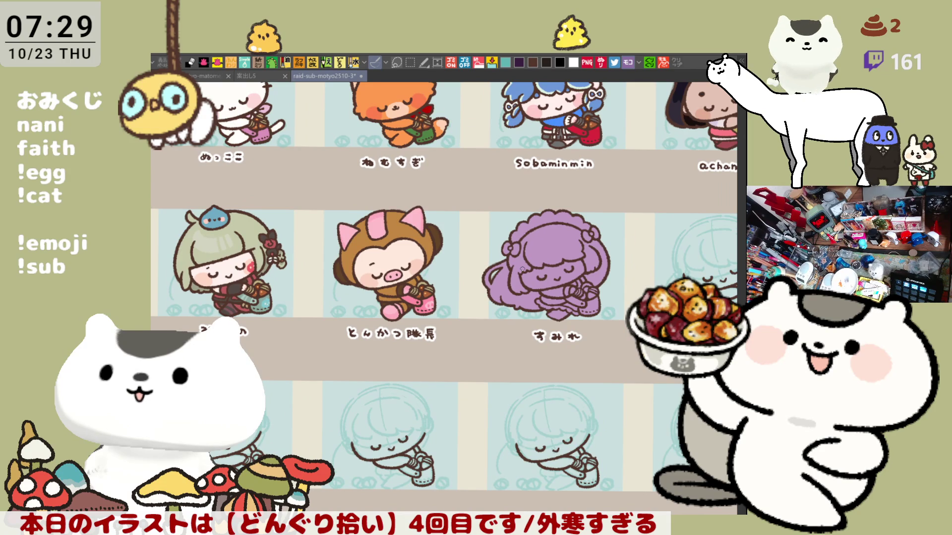
pyautogui.scroll(1, 522, 269)
pyautogui.scroll(2, 523, 268)
pyautogui.scroll(2, 522, 268)
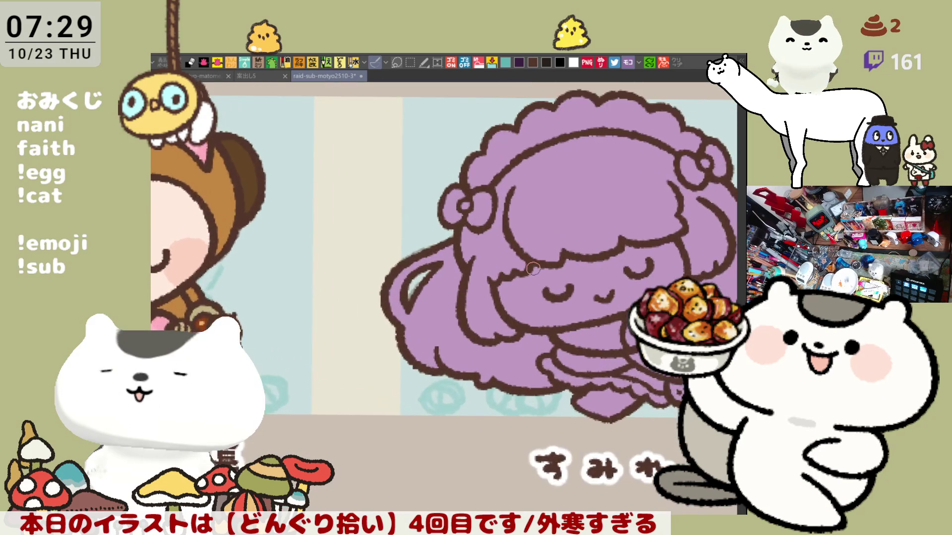
pyautogui.scroll(1, 533, 268)
pyautogui.scroll(1, 532, 268)
pyautogui.scroll(1, 531, 267)
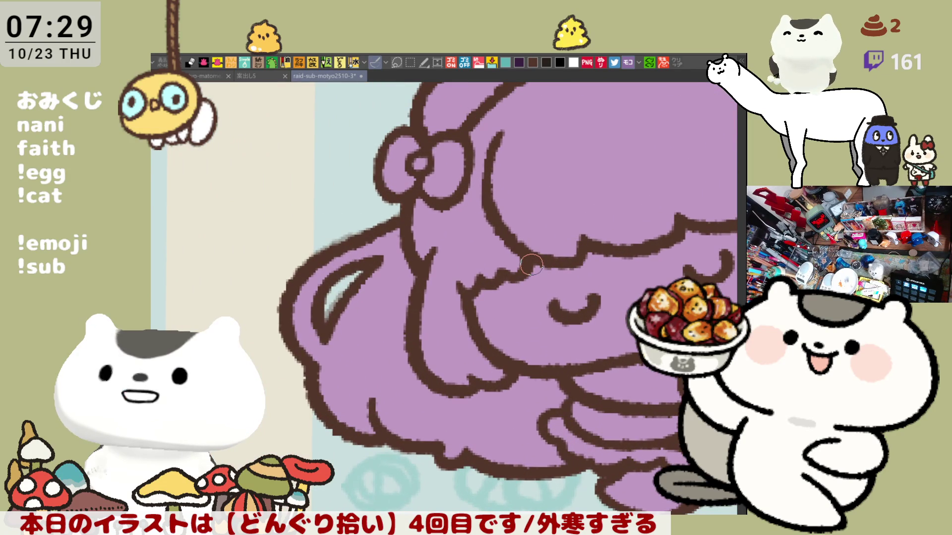
pyautogui.press('-')
pyautogui.press('-')
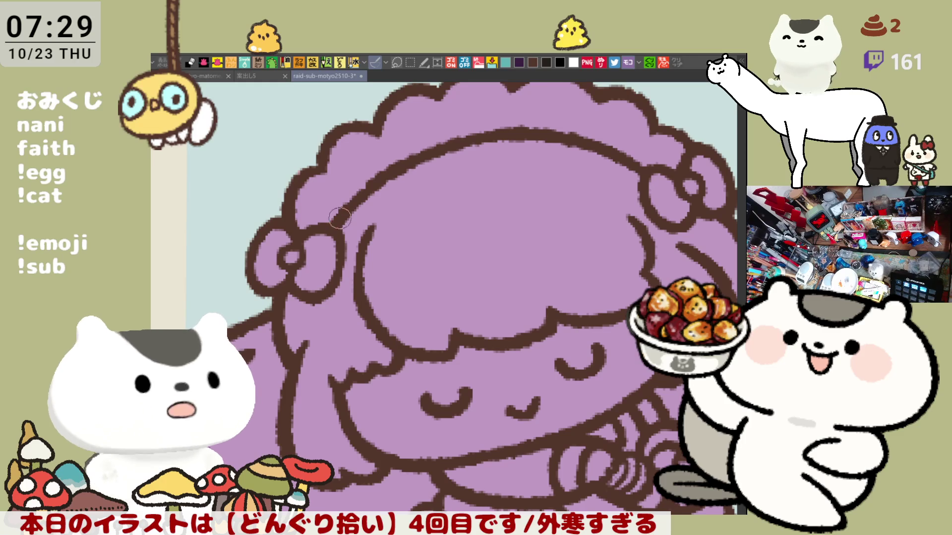
pyautogui.moveTo(452, 183)
pyautogui.mouseDown()
pyautogui.moveTo(556, 272)
pyautogui.moveTo(368, 273)
pyautogui.moveTo(417, 143)
pyautogui.mouseUp()
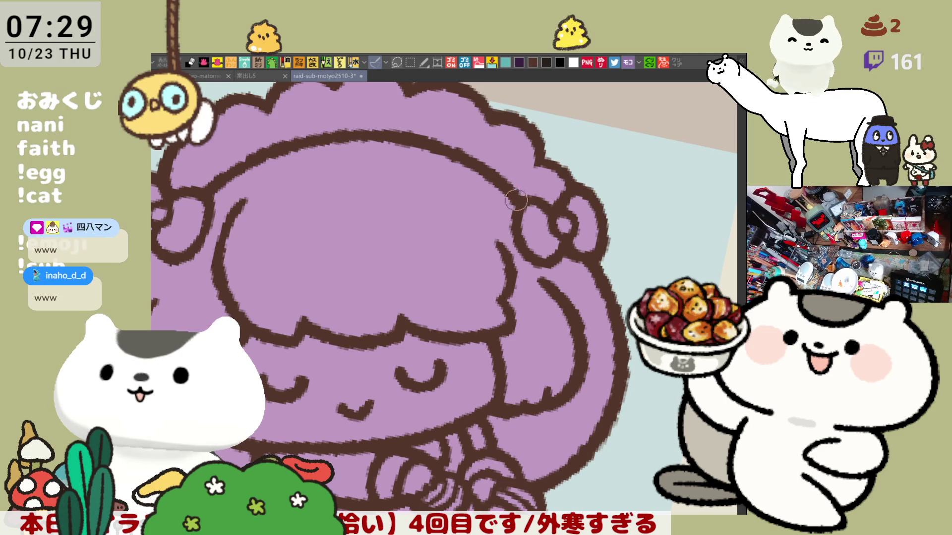
pyautogui.press('^')
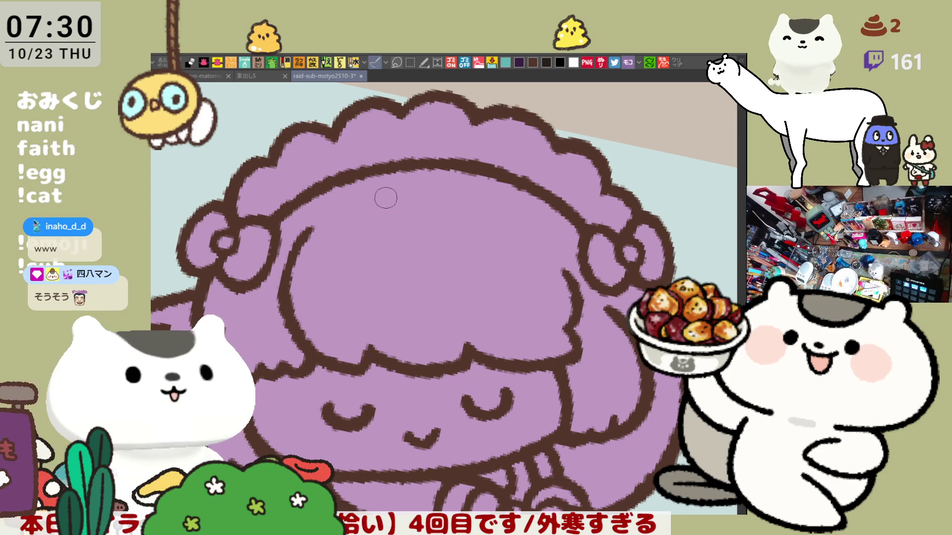
pyautogui.scroll(-2, 375, 202)
pyautogui.scroll(2, 390, 196)
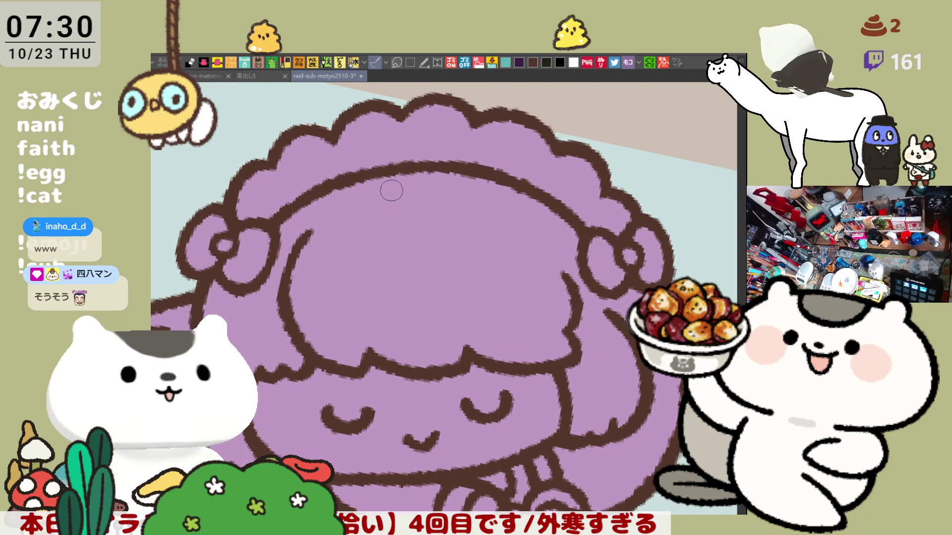
pyautogui.moveTo(392, 190); pyautogui.dragTo(439, 59)
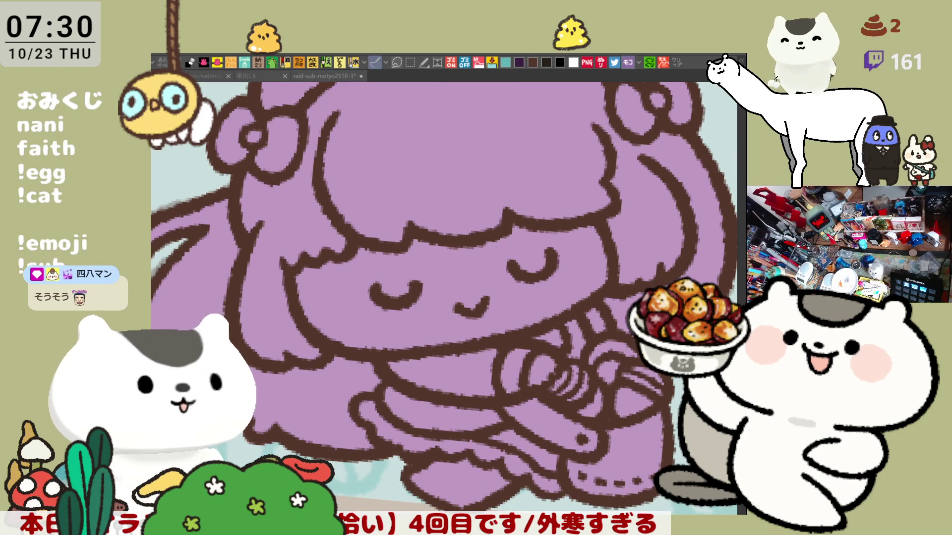
# Fill the skirt, upper dress and sleeve gaps navy, redoing the first bad fills.
pyautogui.click(446, 413)
pyautogui.click(457, 383)
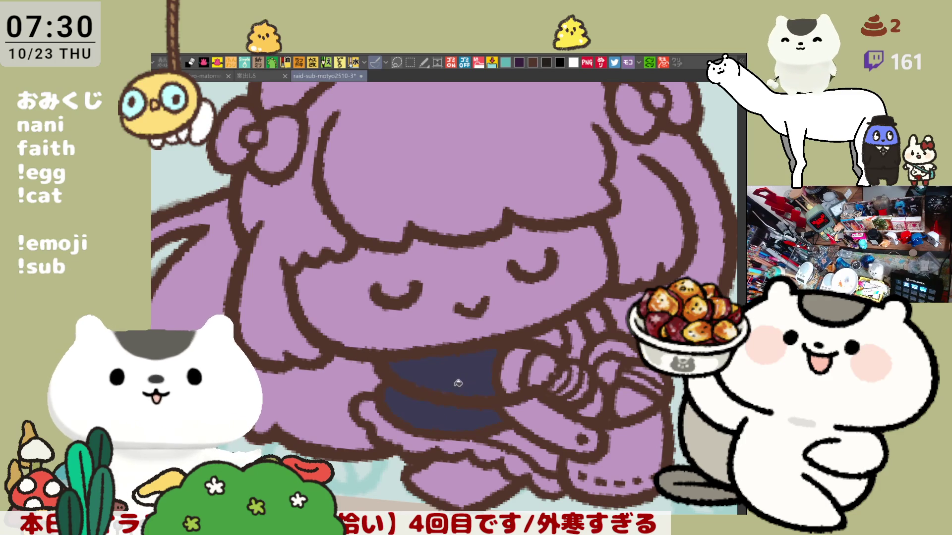
pyautogui.hotkey('ctrl', 'z')
pyautogui.hotkey('ctrl', 'z')
pyautogui.click(520, 447)
pyautogui.click(509, 436)
pyautogui.click(474, 370)
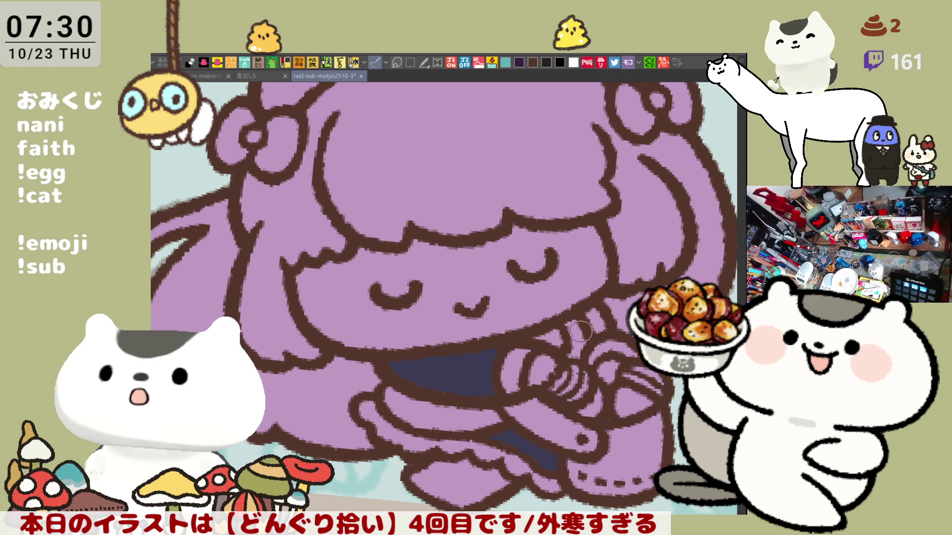
pyautogui.click(554, 338)
pyautogui.click(598, 322)
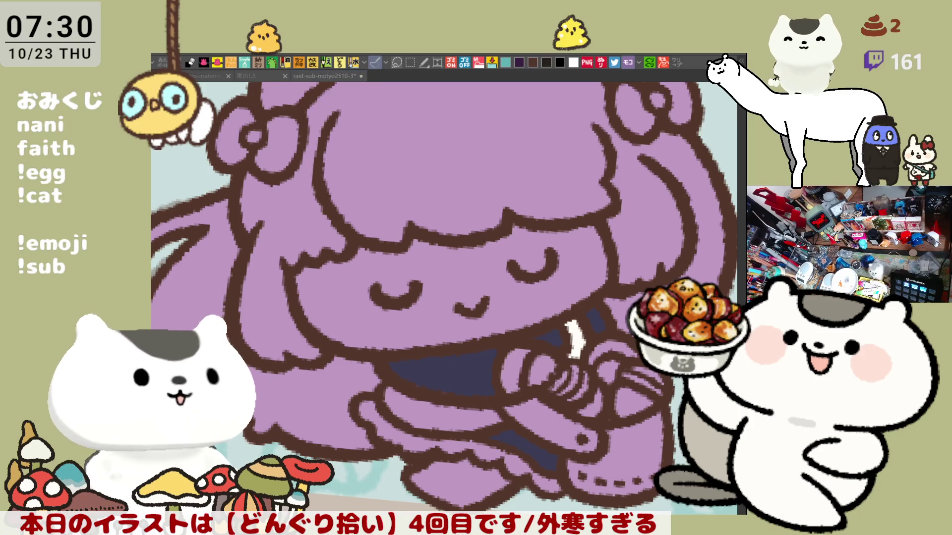
# Paint the collar ribbon magenta and add a magenta dot to the left hair bow.
pyautogui.moveTo(537, 336); pyautogui.dragTo(563, 342)
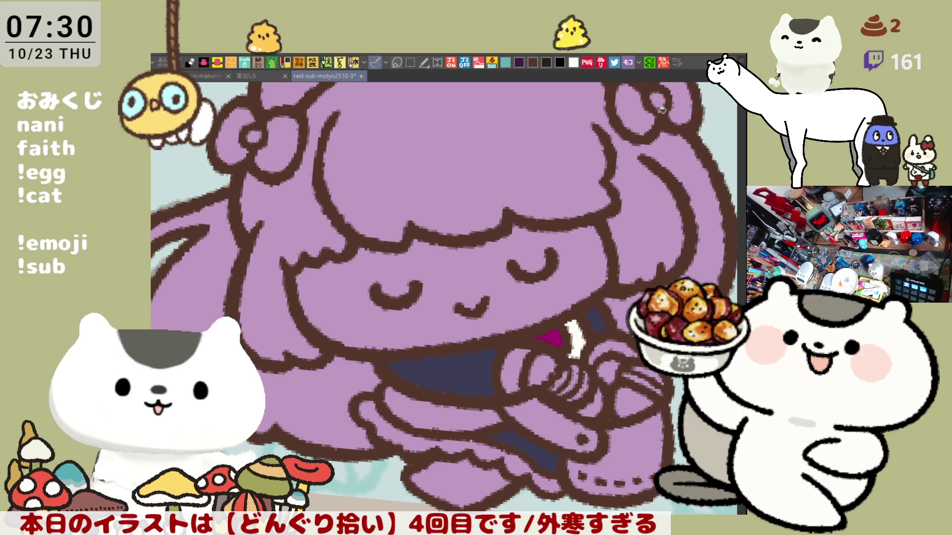
pyautogui.click(253, 137)
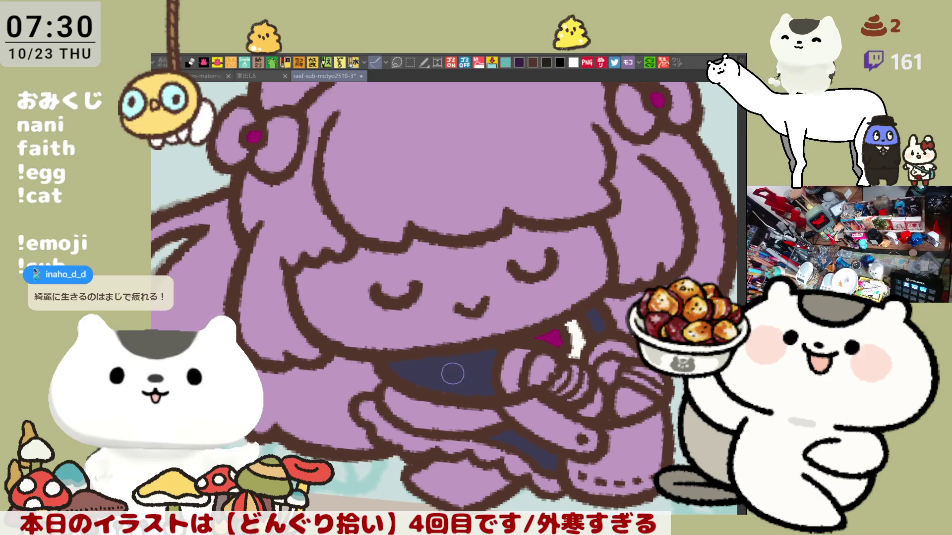
# Fill the petticoat and scalloped skirt frills white and paint the sleeve cuff white.
pyautogui.click(440, 420)
pyautogui.moveTo(448, 402); pyautogui.dragTo(425, 369)
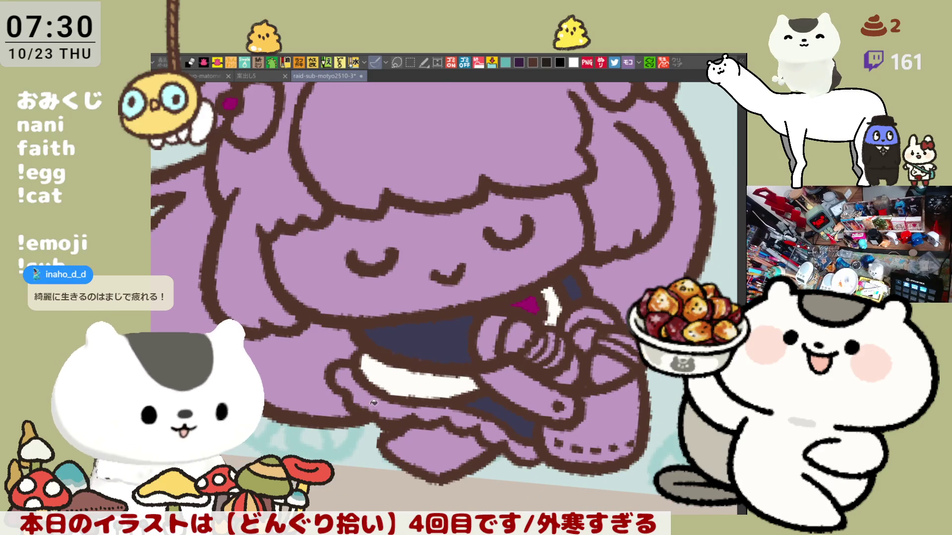
pyautogui.click(413, 387)
pyautogui.click(516, 446)
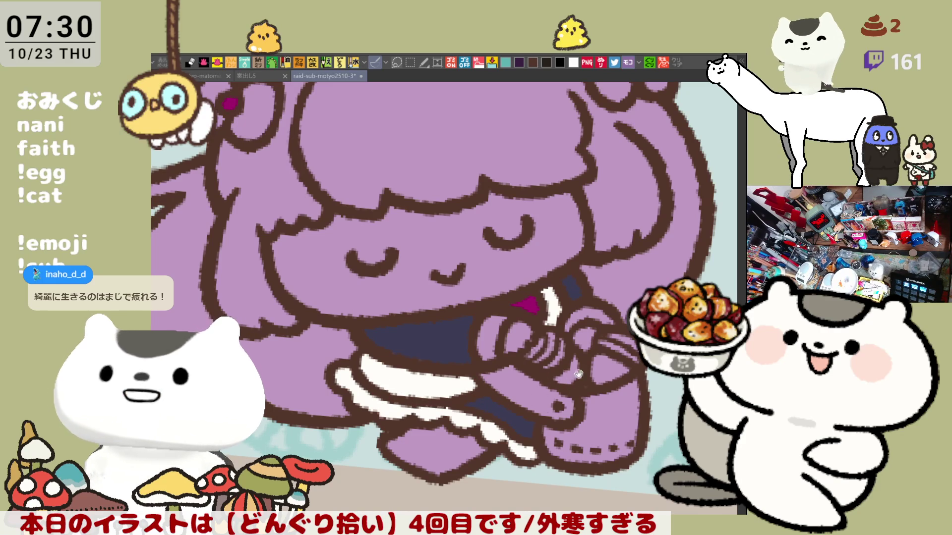
pyautogui.moveTo(575, 375); pyautogui.dragTo(543, 381)
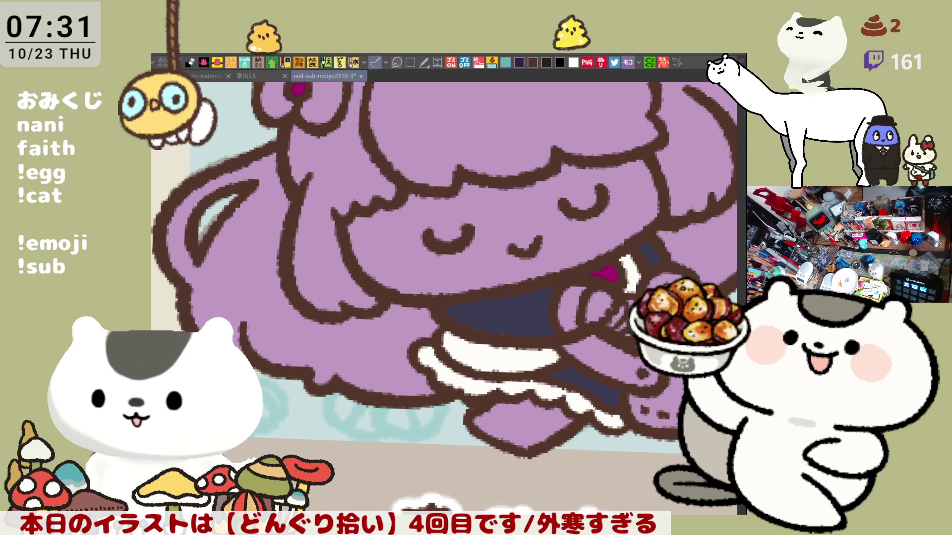
pyautogui.moveTo(446, 260); pyautogui.dragTo(403, 222)
pyautogui.scroll(1, 542, 325)
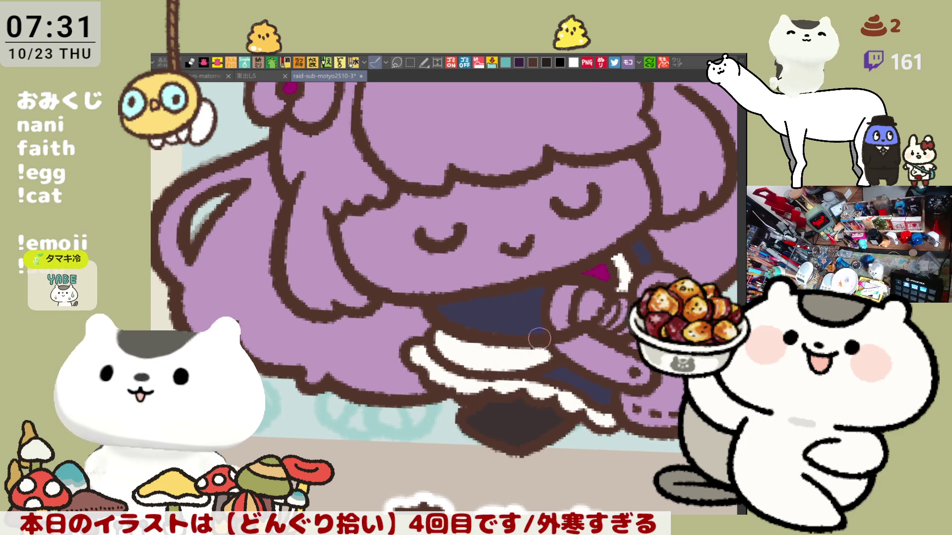
pyautogui.moveTo(554, 318); pyautogui.dragTo(573, 314)
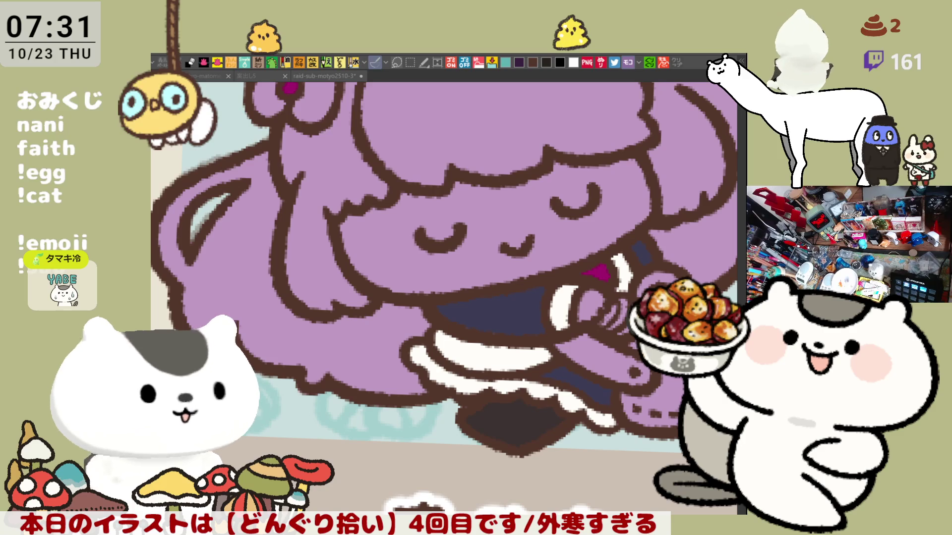
# Fill the face pale pink and paint soft pink blush on both cheeks.
pyautogui.click(565, 238)
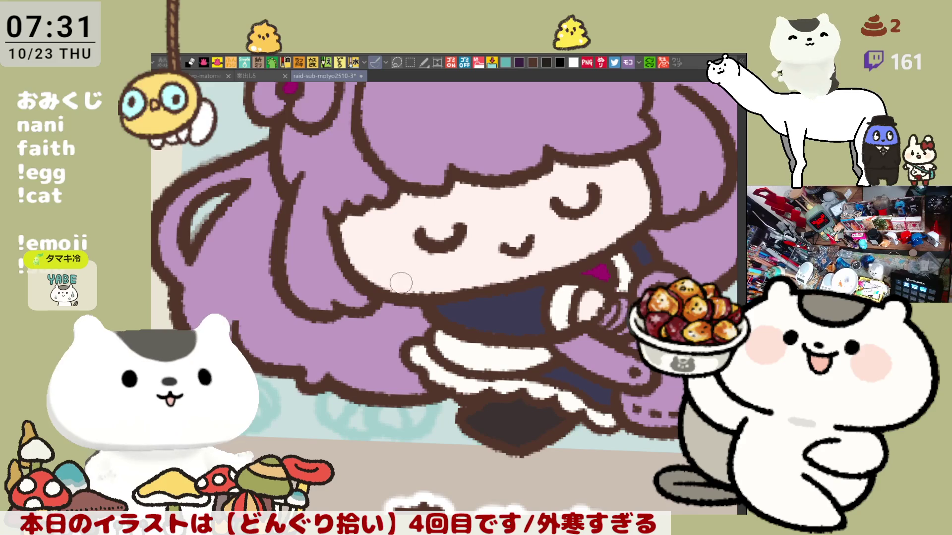
pyautogui.scroll(1, 654, 208)
pyautogui.scroll(1, 624, 224)
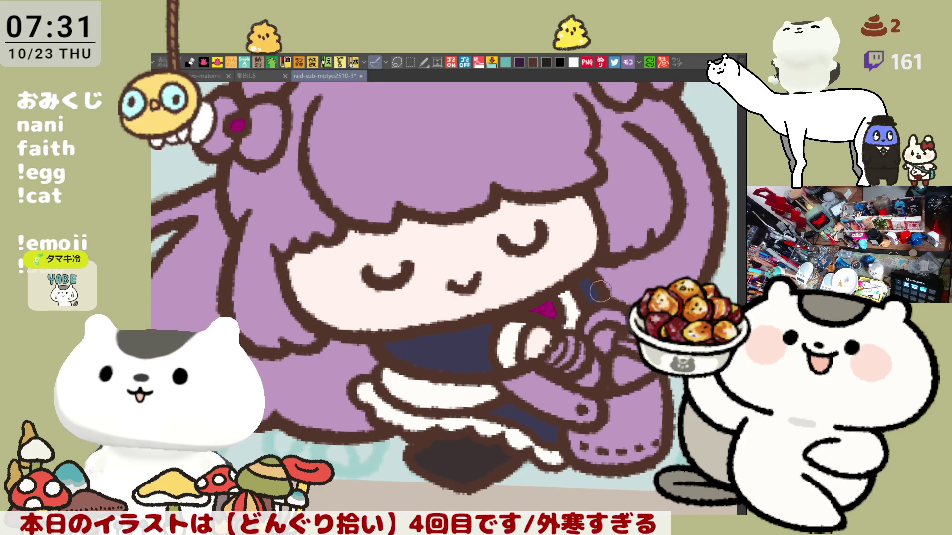
pyautogui.moveTo(606, 272); pyautogui.dragTo(613, 220)
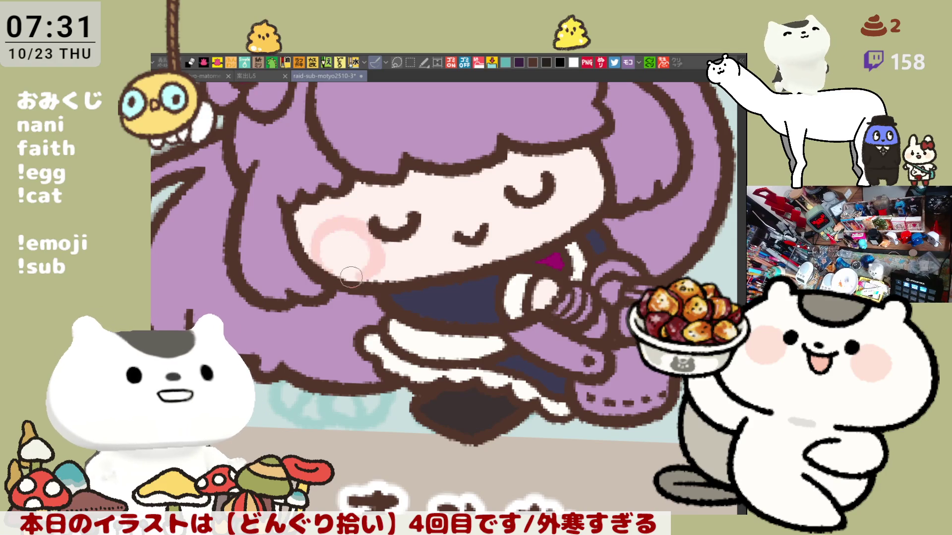
pyautogui.moveTo(318, 225); pyautogui.dragTo(343, 277)
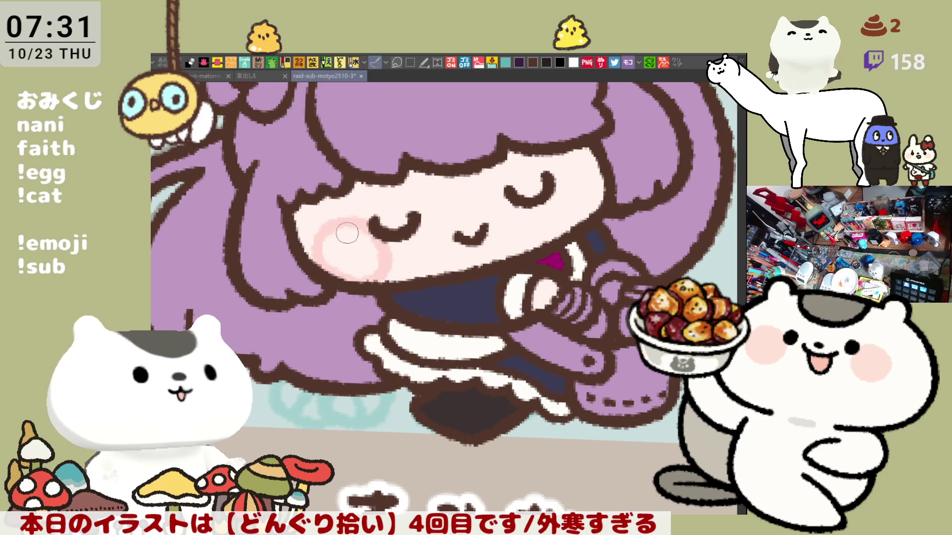
pyautogui.moveTo(342, 224); pyautogui.dragTo(364, 268)
pyautogui.moveTo(550, 186); pyautogui.dragTo(556, 226)
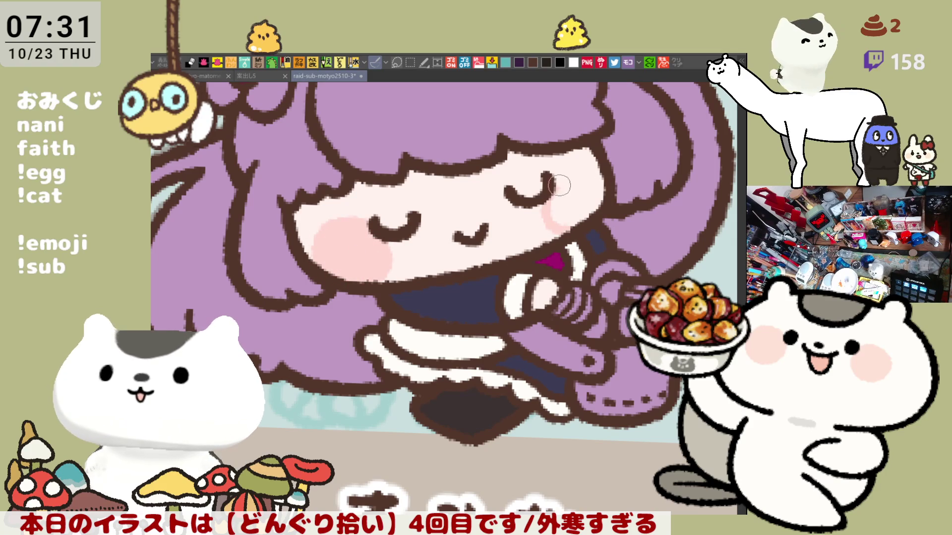
pyautogui.moveTo(562, 187); pyautogui.dragTo(601, 239)
pyautogui.scroll(-5, 600, 239)
pyautogui.scroll(1, 566, 253)
pyautogui.scroll(1, 567, 253)
pyautogui.scroll(1, 567, 254)
pyautogui.scroll(1, 567, 253)
pyautogui.scroll(1, 567, 253)
pyautogui.scroll(1, 566, 253)
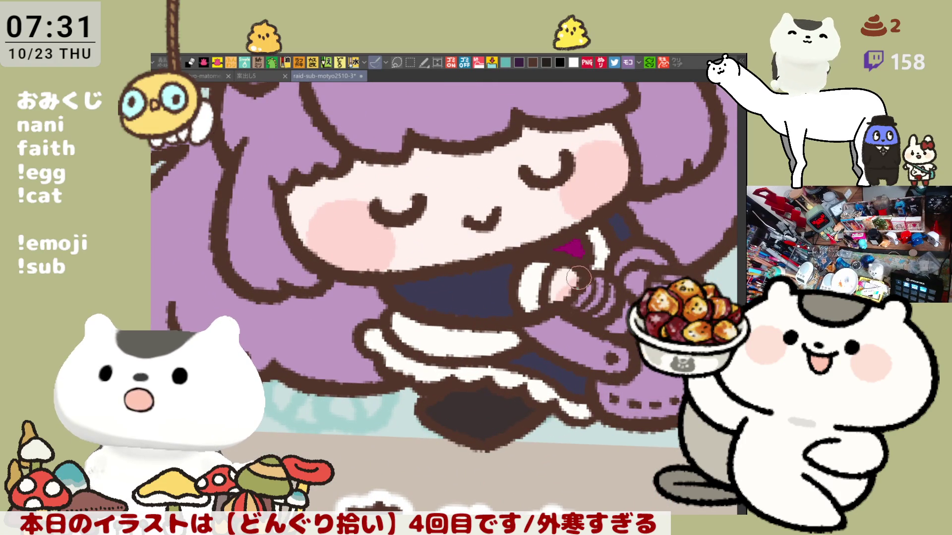
pyautogui.moveTo(388, 326)
pyautogui.mouseDown()
pyautogui.moveTo(399, 404)
pyautogui.moveTo(447, 441)
pyautogui.mouseUp()
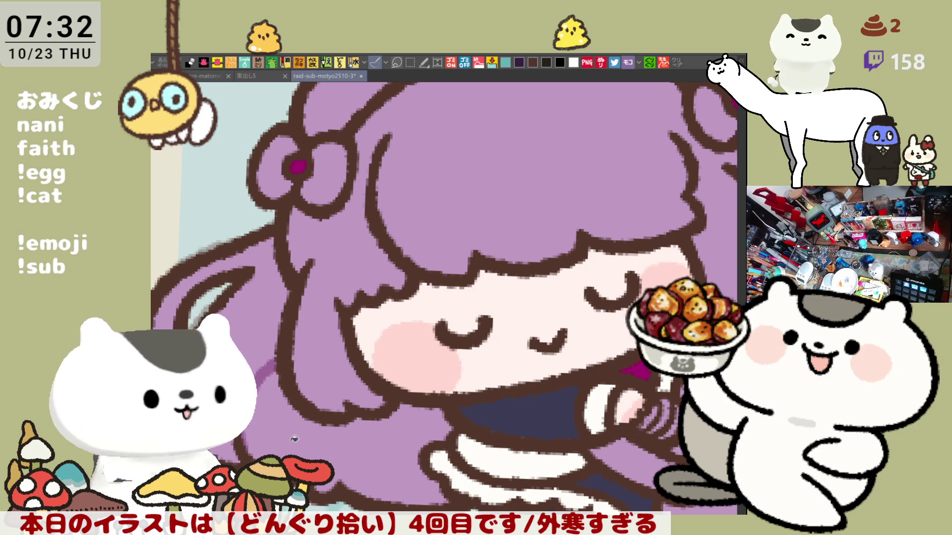
# Shade the inner left edge of the hair darker purple and reset the view to the character.
pyautogui.moveTo(253, 425)
pyautogui.mouseDown()
pyautogui.moveTo(558, 322)
pyautogui.moveTo(344, 328)
pyautogui.mouseUp()
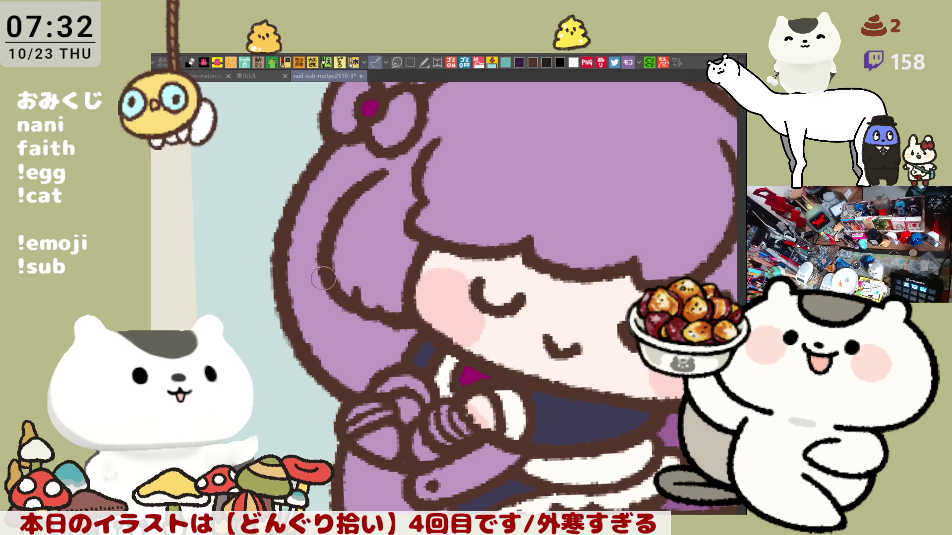
pyautogui.moveTo(326, 280); pyautogui.dragTo(382, 375)
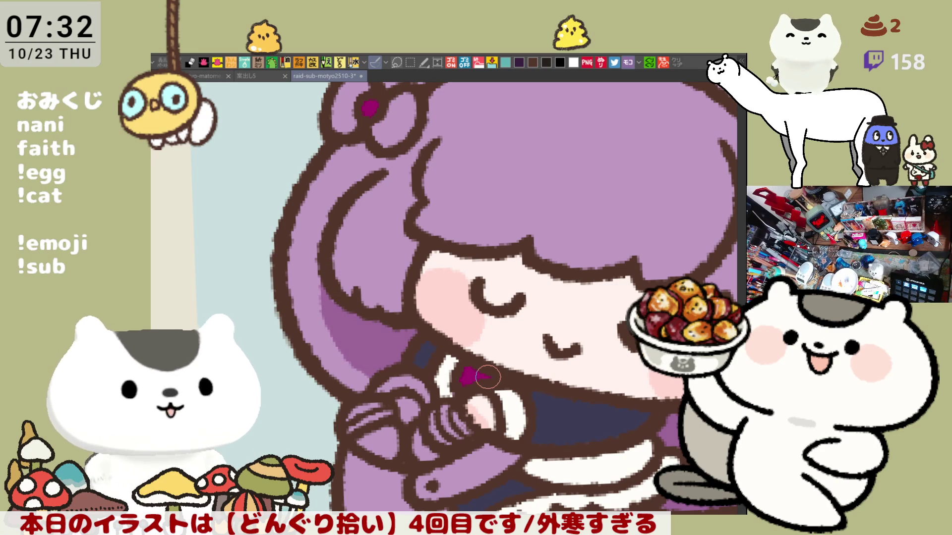
pyautogui.hotkey('ctrl', '0')
pyautogui.hotkey('ctrl', '-')
pyautogui.hotkey('ctrl', '+')
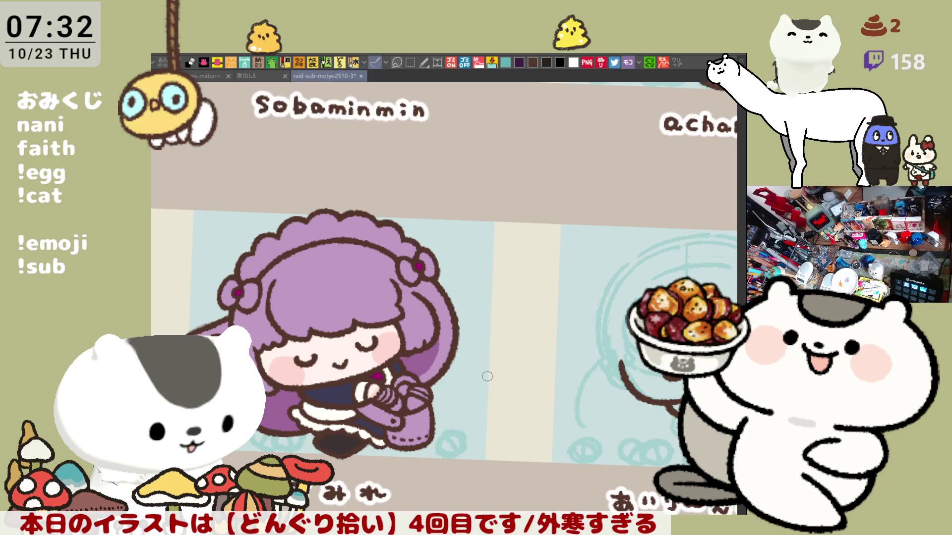
pyautogui.hotkey('ctrl', '+')
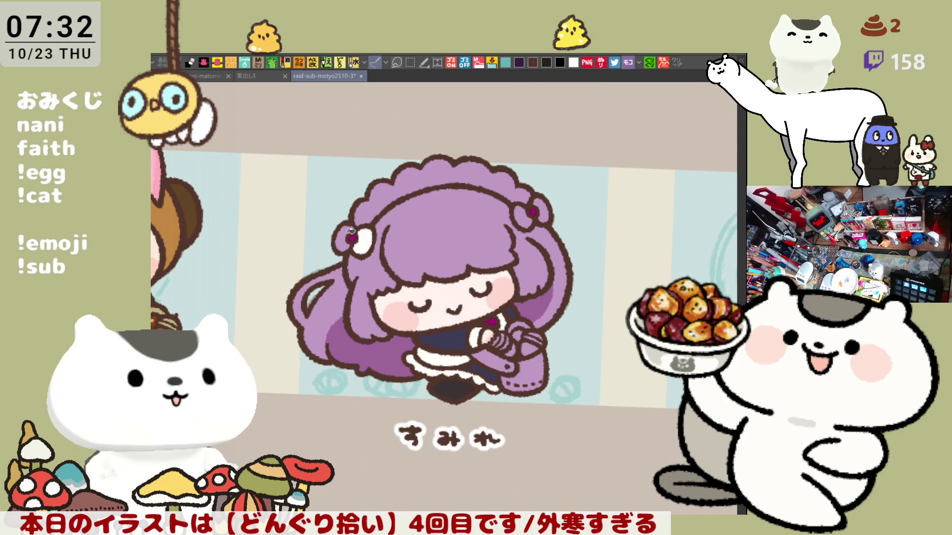
# Fill the maid headband and the right hair ornament white.
pyautogui.click(397, 194)
pyautogui.click(526, 213)
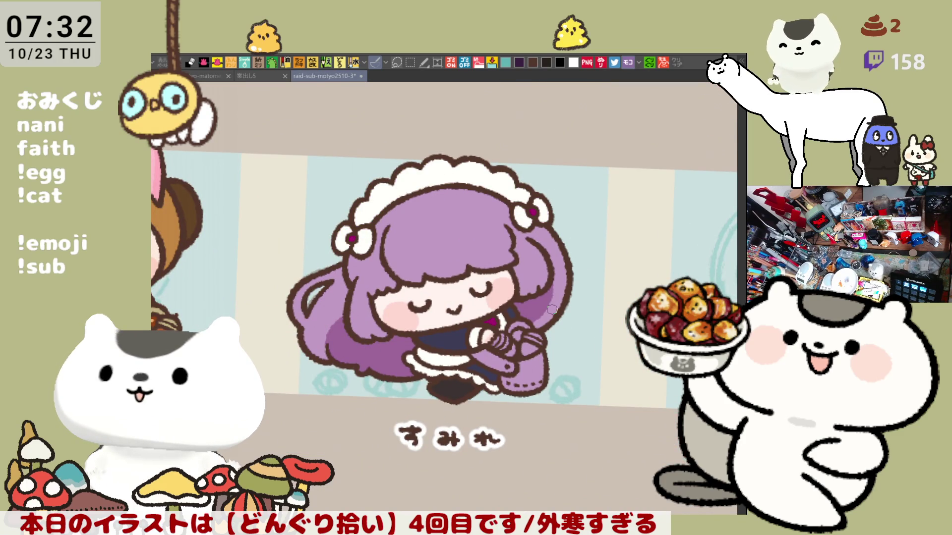
pyautogui.scroll(2, 551, 308)
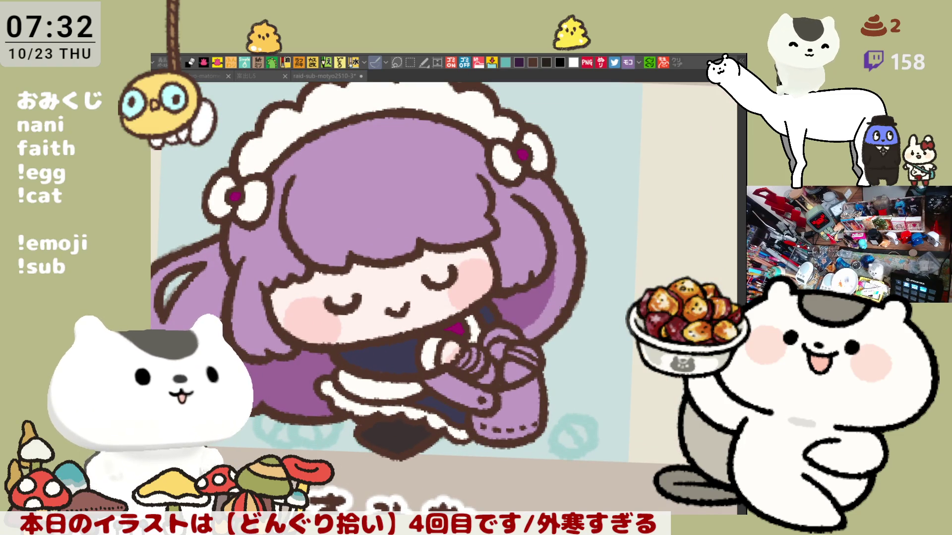
# Try light highlight bands across the hair, undoing wide ones, and keep a shorter one higher up.
pyautogui.moveTo(303, 173); pyautogui.dragTo(433, 176)
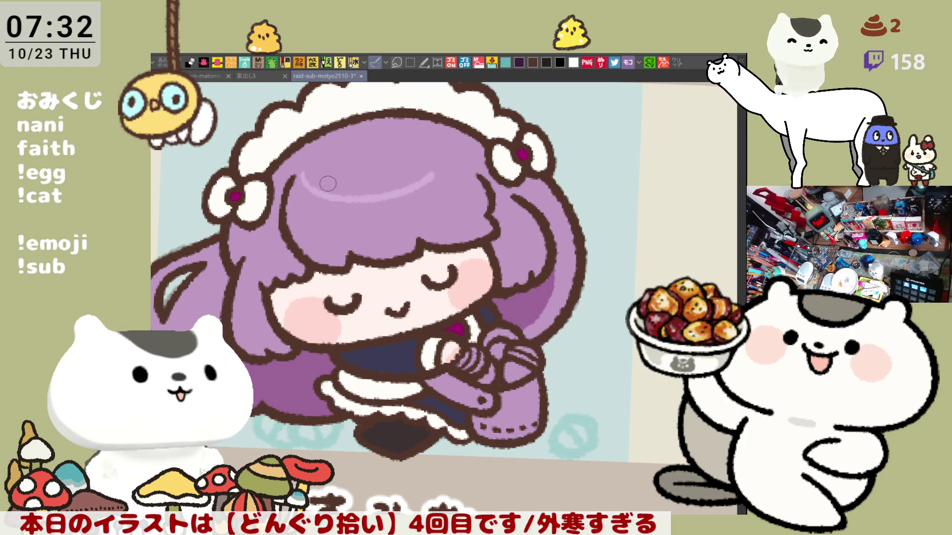
pyautogui.moveTo(303, 206); pyautogui.dragTo(438, 203)
pyautogui.hotkey('ctrl', 'z')
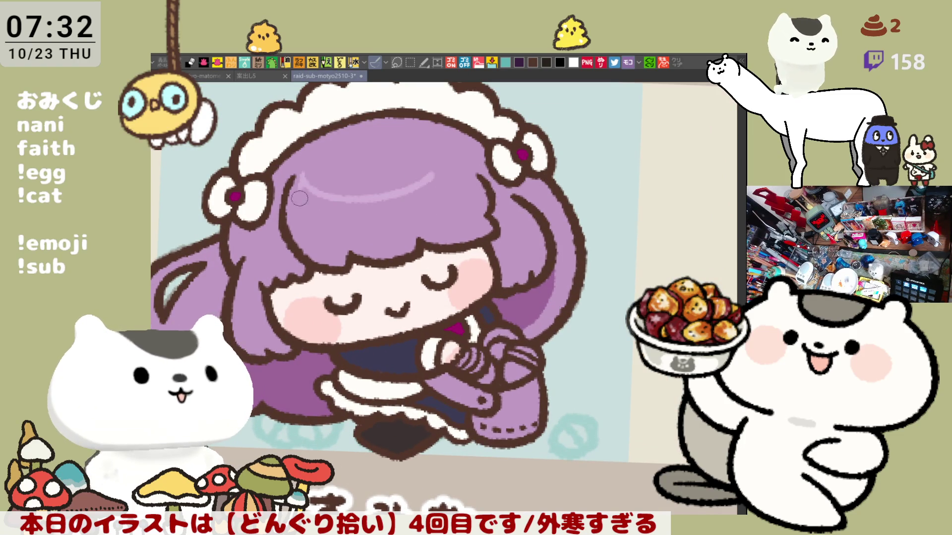
pyautogui.moveTo(304, 187); pyautogui.dragTo(446, 205)
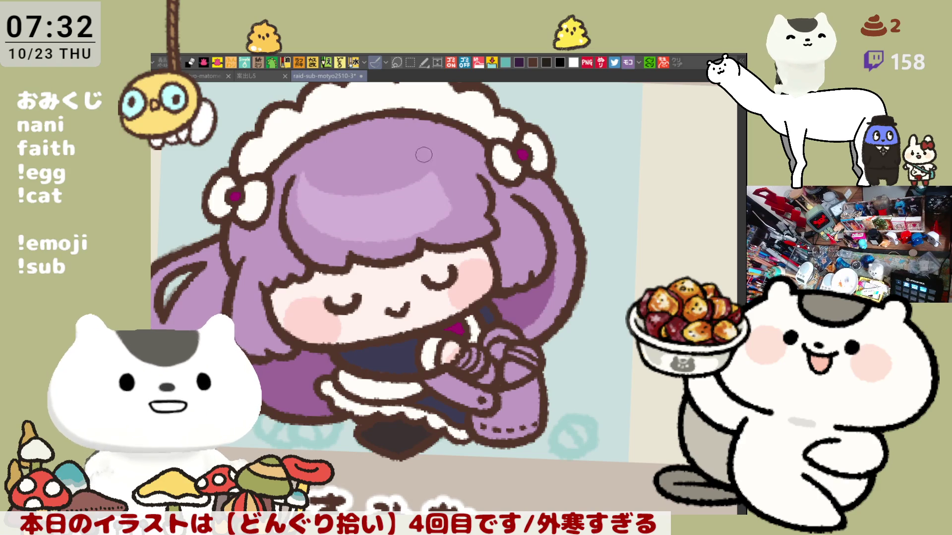
pyautogui.hotkey('ctrl', 'z')
pyautogui.hotkey('ctrl', 'z')
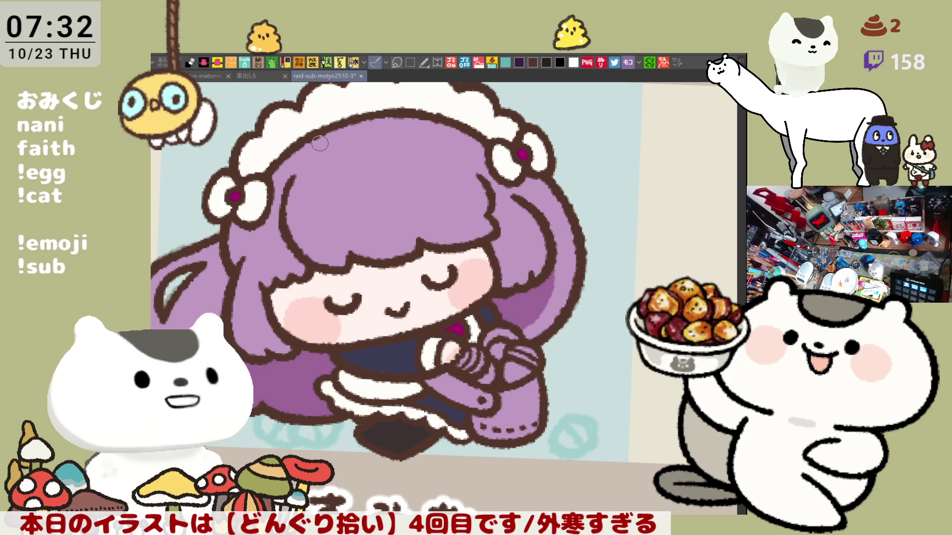
pyautogui.moveTo(316, 146); pyautogui.dragTo(430, 163)
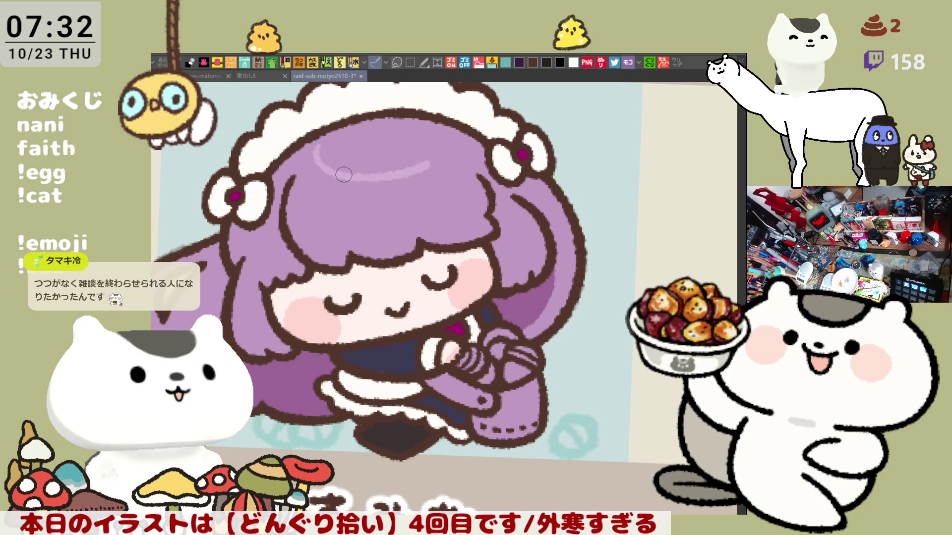
# Attempt curved highlights and undo them, then paint darker strands into the highlight.
pyautogui.moveTo(316, 164); pyautogui.dragTo(423, 215)
pyautogui.hotkey('ctrl', 'z')
pyautogui.moveTo(317, 158); pyautogui.dragTo(433, 204)
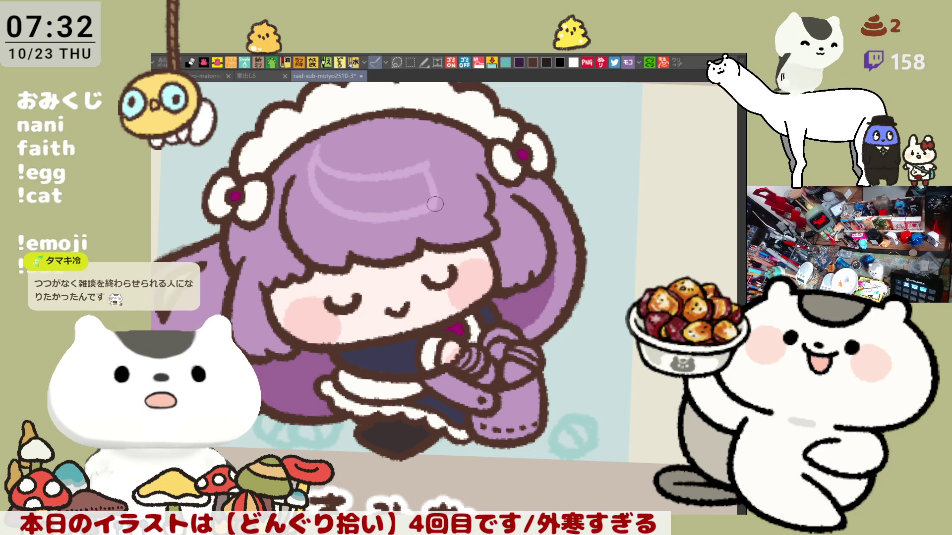
pyautogui.hotkey('ctrl', 'z')
pyautogui.moveTo(313, 160); pyautogui.dragTo(436, 204)
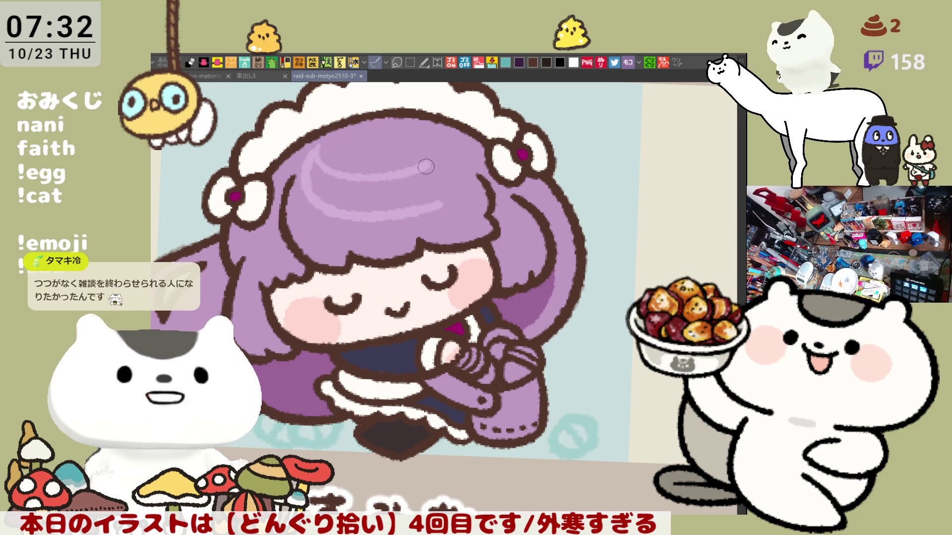
pyautogui.hotkey('ctrl', 'z')
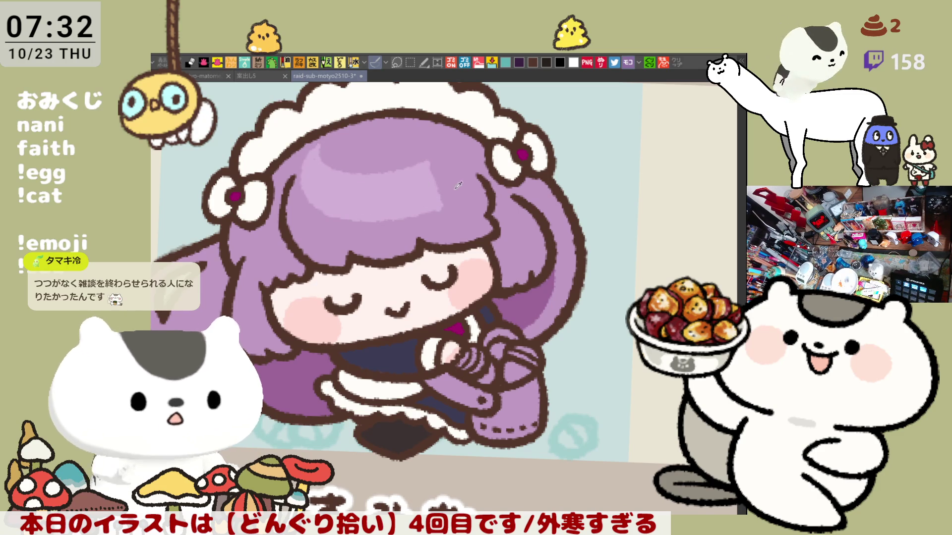
pyautogui.moveTo(422, 172); pyautogui.dragTo(415, 230)
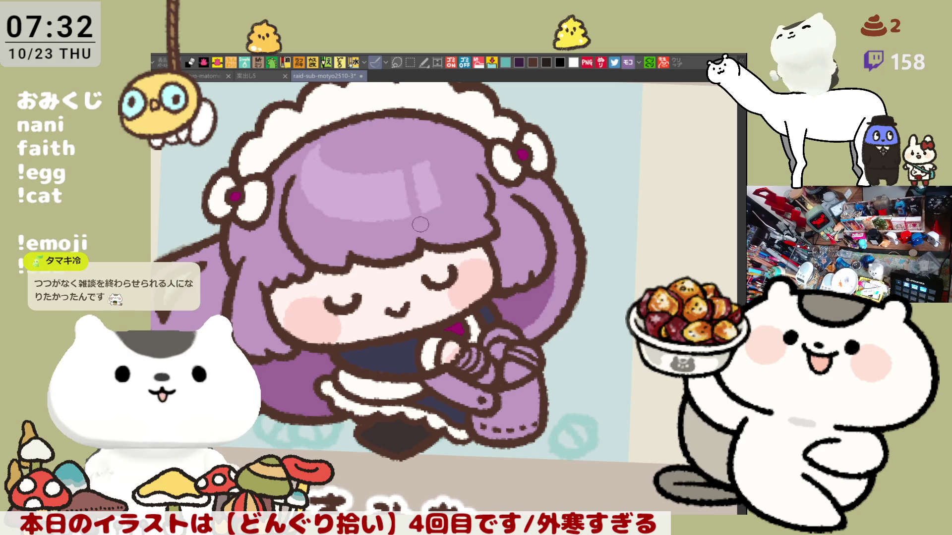
pyautogui.moveTo(384, 186); pyautogui.dragTo(388, 223)
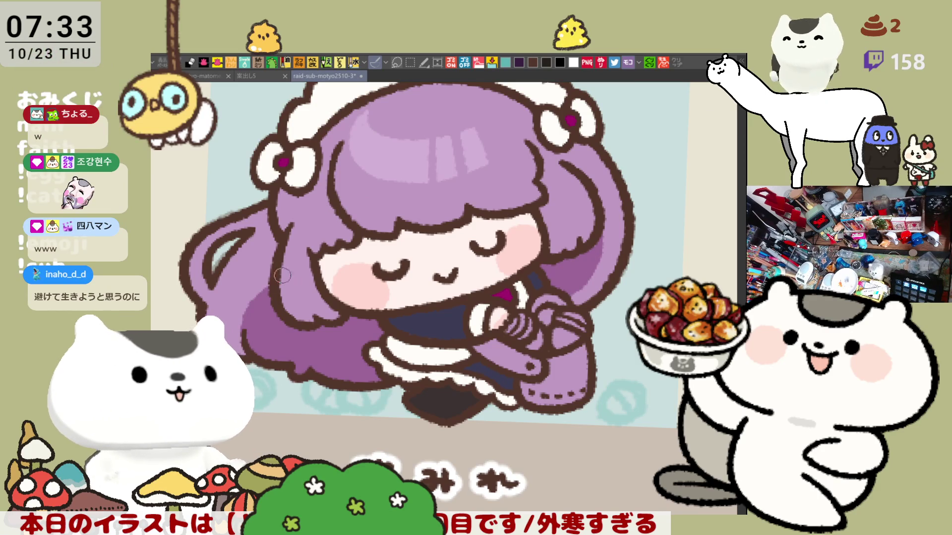
# Add a light squiggle and darker shading on the hair beside the face, then save.
pyautogui.moveTo(541, 212)
pyautogui.mouseDown()
pyautogui.moveTo(578, 224)
pyautogui.moveTo(594, 269)
pyautogui.mouseUp()
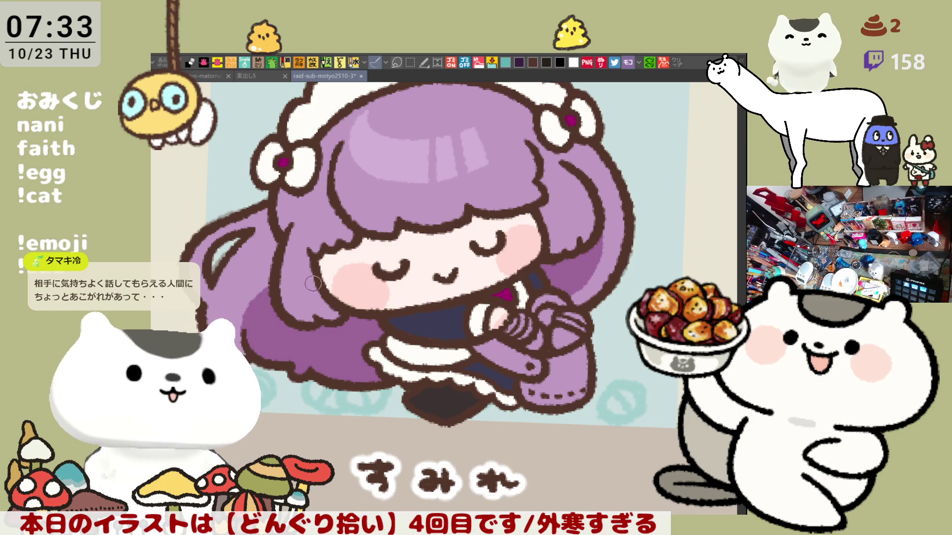
pyautogui.moveTo(321, 299); pyautogui.dragTo(286, 292)
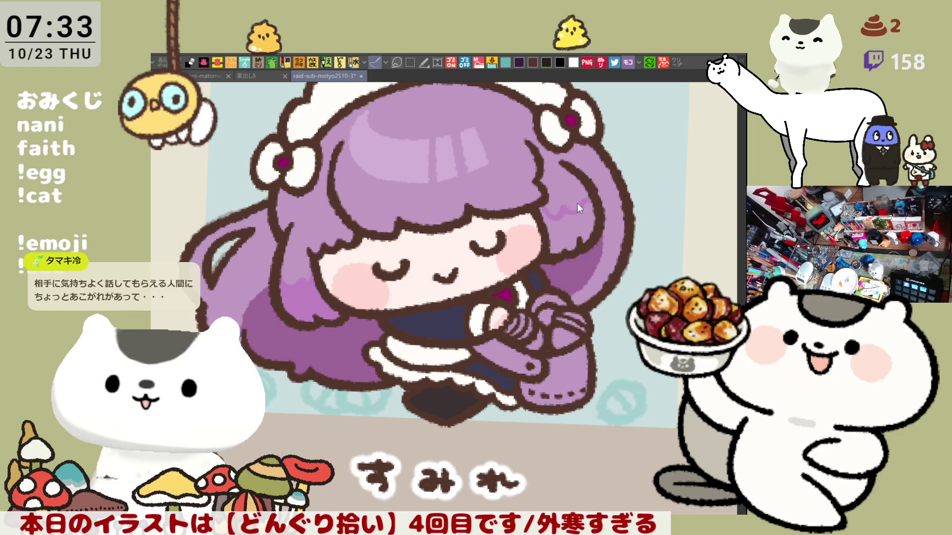
pyautogui.moveTo(539, 205)
pyautogui.mouseDown()
pyautogui.moveTo(600, 216)
pyautogui.moveTo(585, 212)
pyautogui.mouseUp()
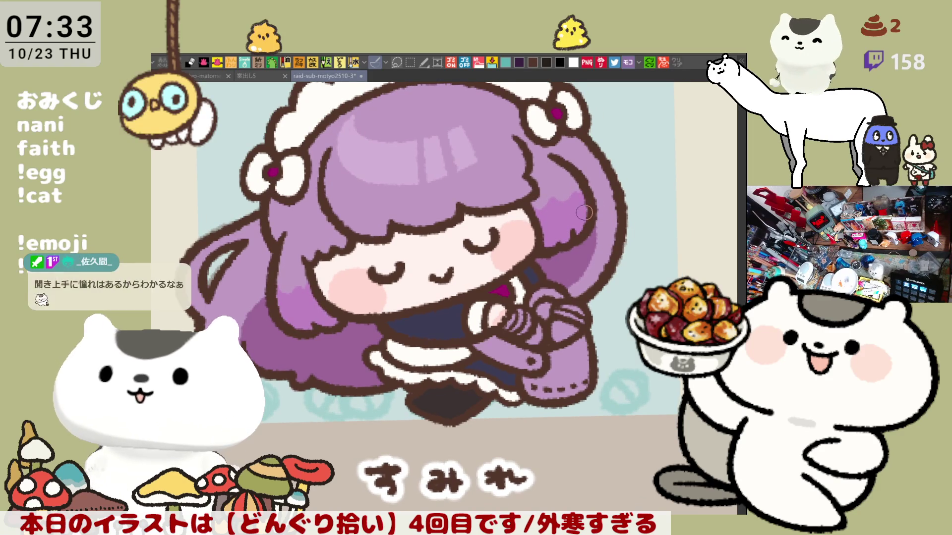
pyautogui.hotkey('ctrl', 's')
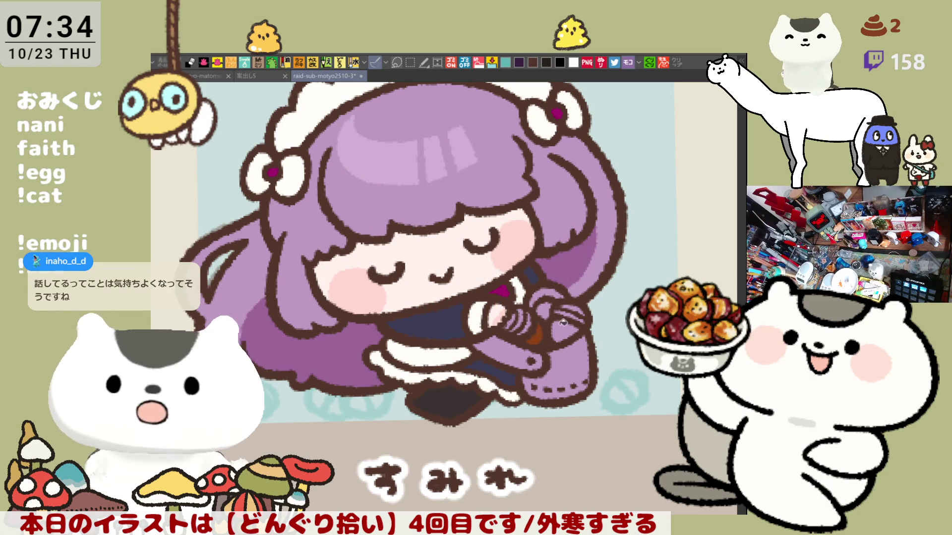
# Paint a brown acorn in the girl's hands and hatch its cap.
pyautogui.moveTo(542, 314); pyautogui.dragTo(551, 308)
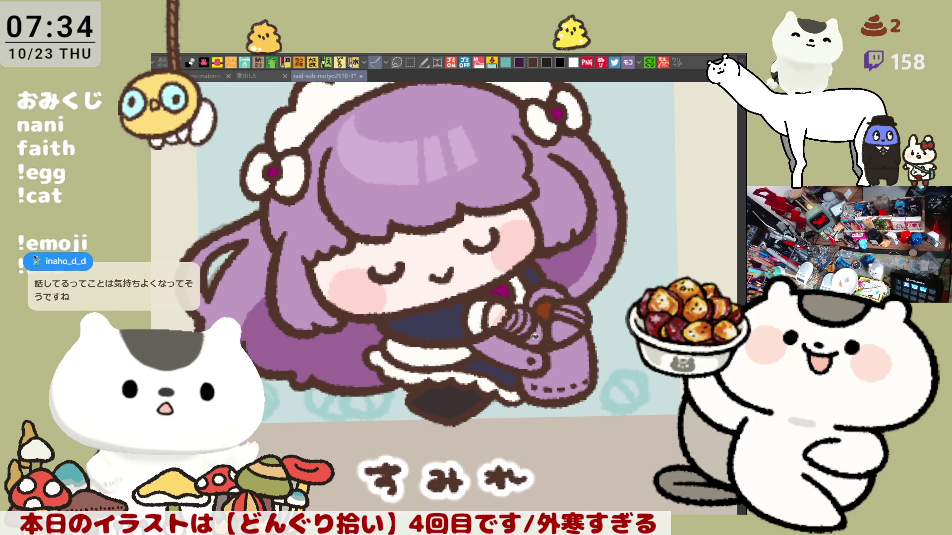
pyautogui.moveTo(553, 320); pyautogui.dragTo(572, 338)
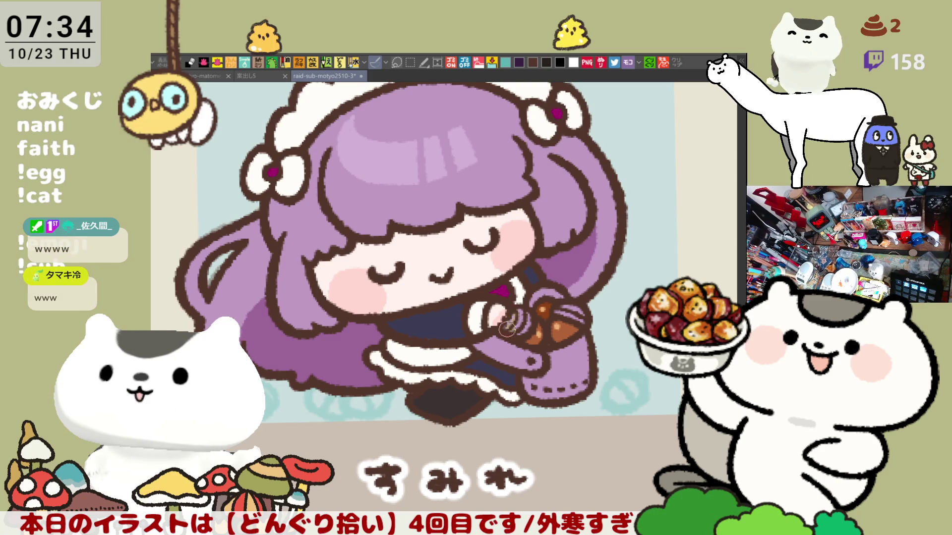
pyautogui.moveTo(524, 313); pyautogui.dragTo(520, 311)
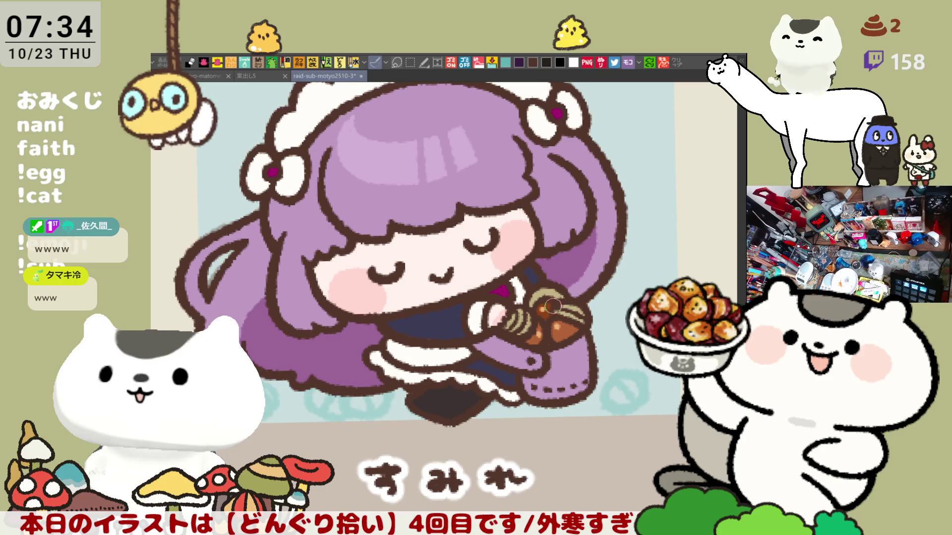
pyautogui.moveTo(511, 296)
pyautogui.mouseDown()
pyautogui.moveTo(532, 327)
pyautogui.moveTo(519, 320)
pyautogui.mouseUp()
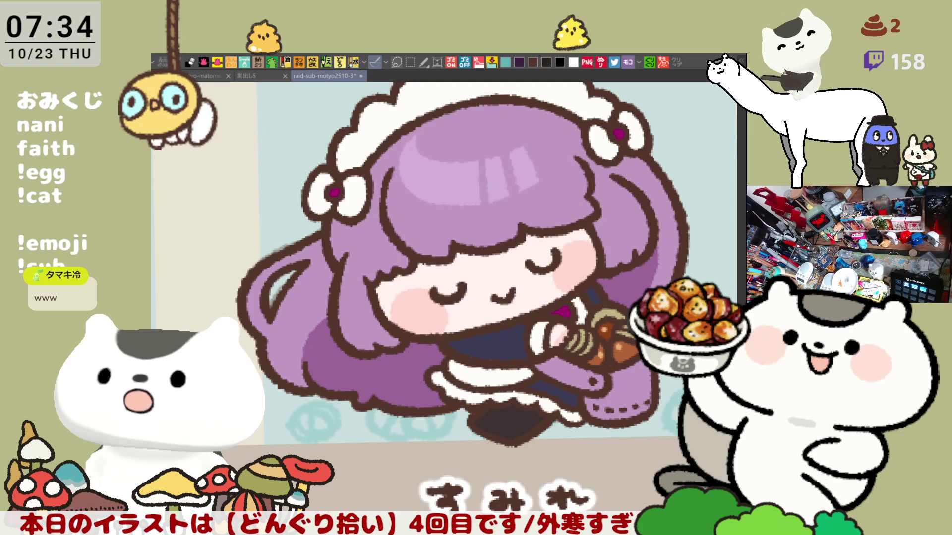
pyautogui.moveTo(398, 270); pyautogui.dragTo(480, 235)
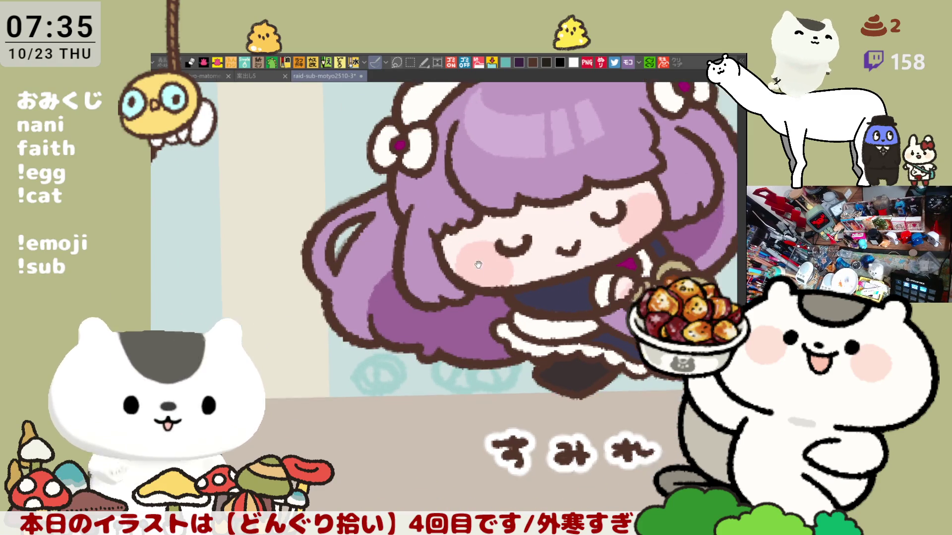
# Pan over the hands, name text and face, then fill the sleeve and bag darker purple.
pyautogui.moveTo(484, 240)
pyautogui.mouseDown()
pyautogui.moveTo(525, 290)
pyautogui.moveTo(488, 366)
pyautogui.mouseUp()
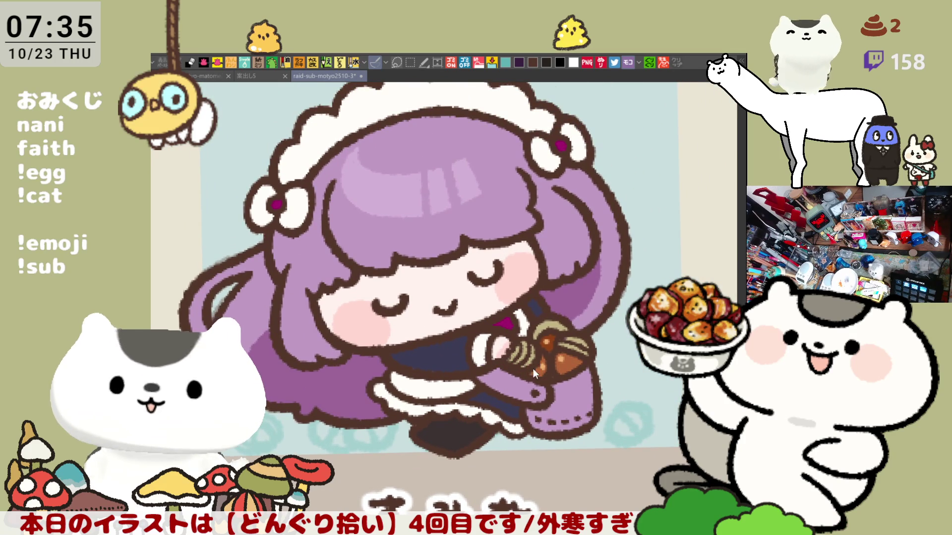
pyautogui.scroll(-2, 531, 369)
pyautogui.scroll(-2, 520, 365)
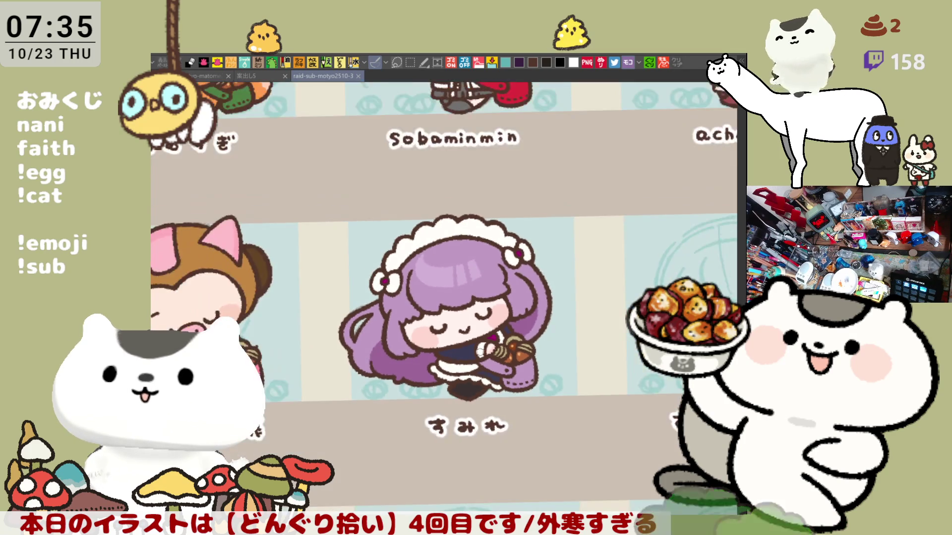
pyautogui.scroll(3, 490, 353)
pyautogui.scroll(2, 470, 346)
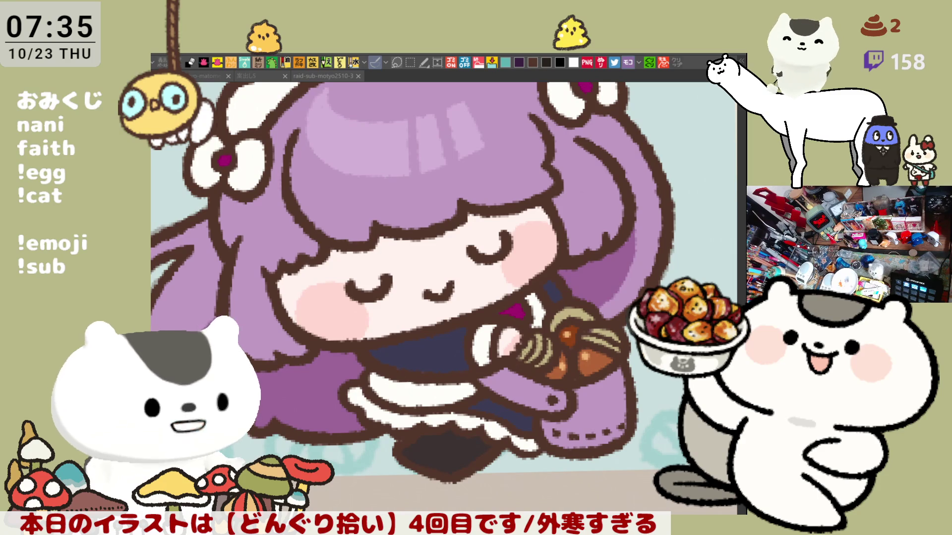
pyautogui.moveTo(571, 505); pyautogui.dragTo(518, 424)
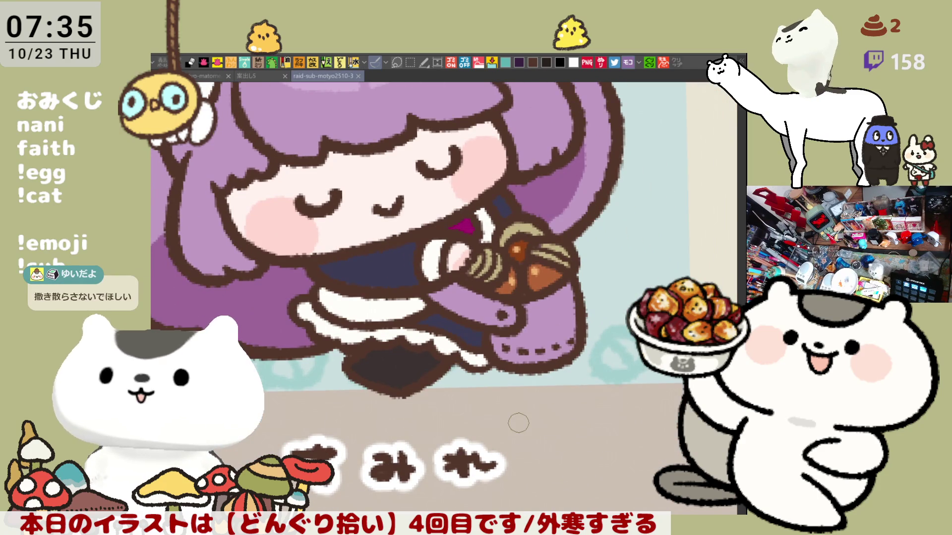
pyautogui.scroll(-2, 518, 423)
pyautogui.scroll(2, 527, 402)
pyautogui.scroll(2, 538, 380)
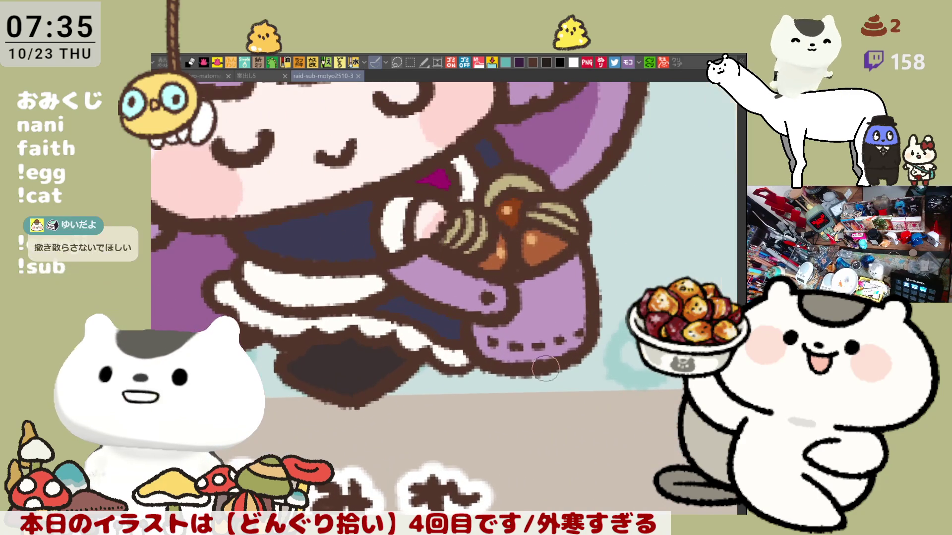
pyautogui.moveTo(538, 365); pyautogui.dragTo(546, 406)
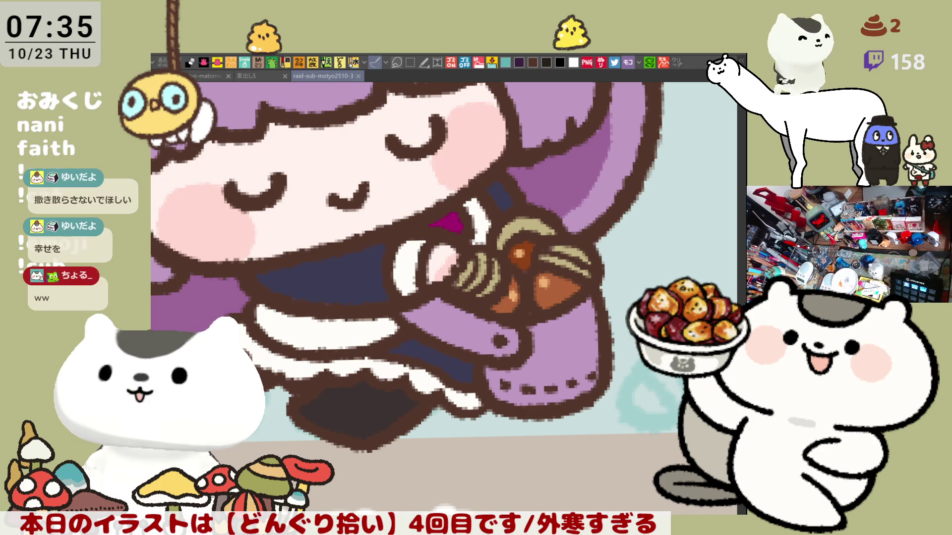
pyautogui.click(460, 329)
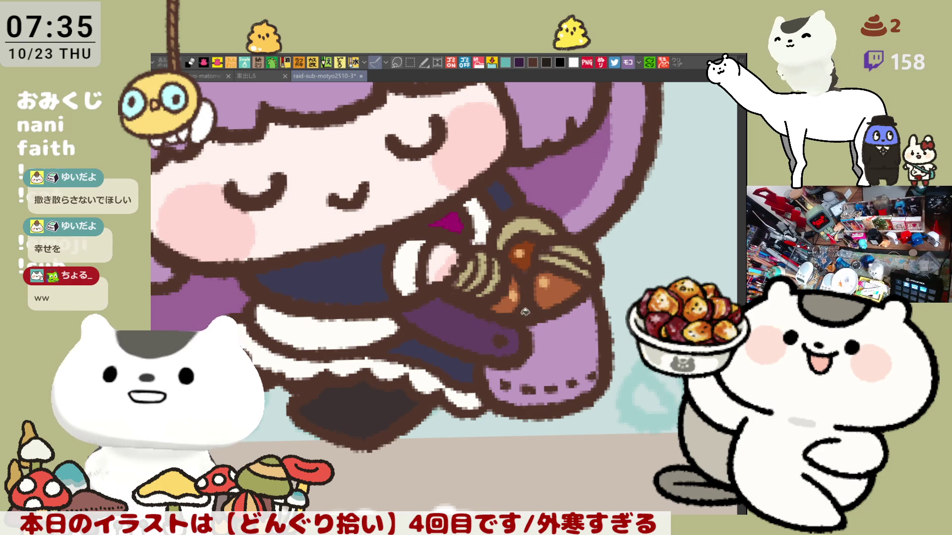
# Fill the remaining sleeve darker purple and brush a small yellow curl on the bag.
pyautogui.click(550, 349)
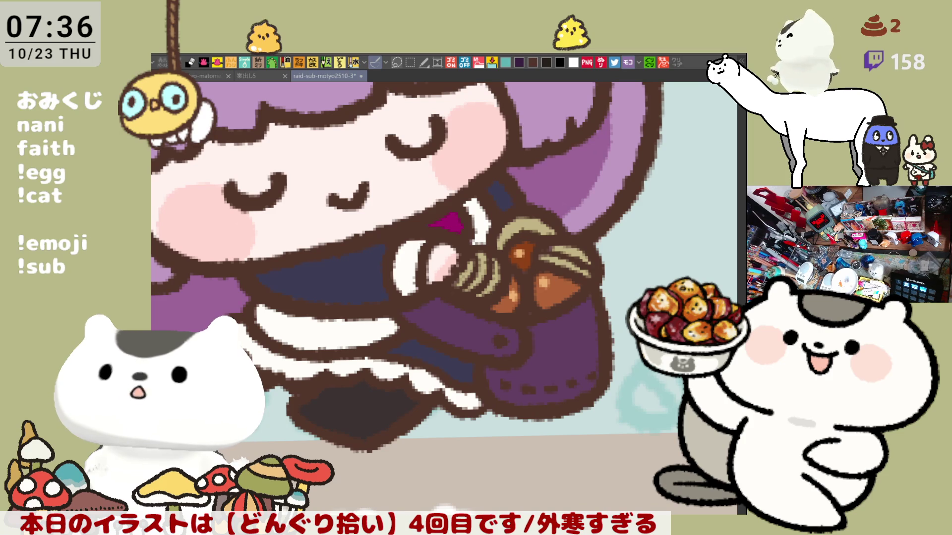
pyautogui.moveTo(459, 416); pyautogui.dragTo(563, 402)
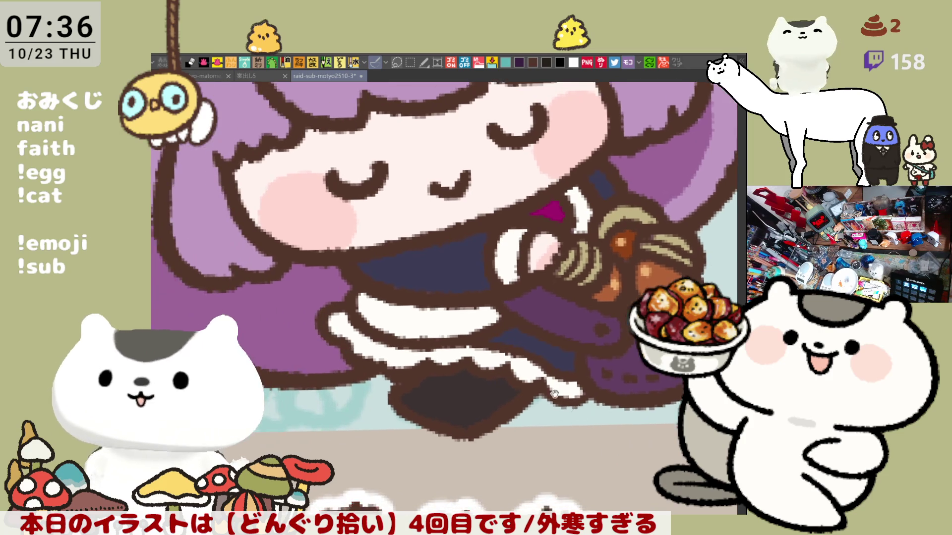
pyautogui.scroll(2, 563, 402)
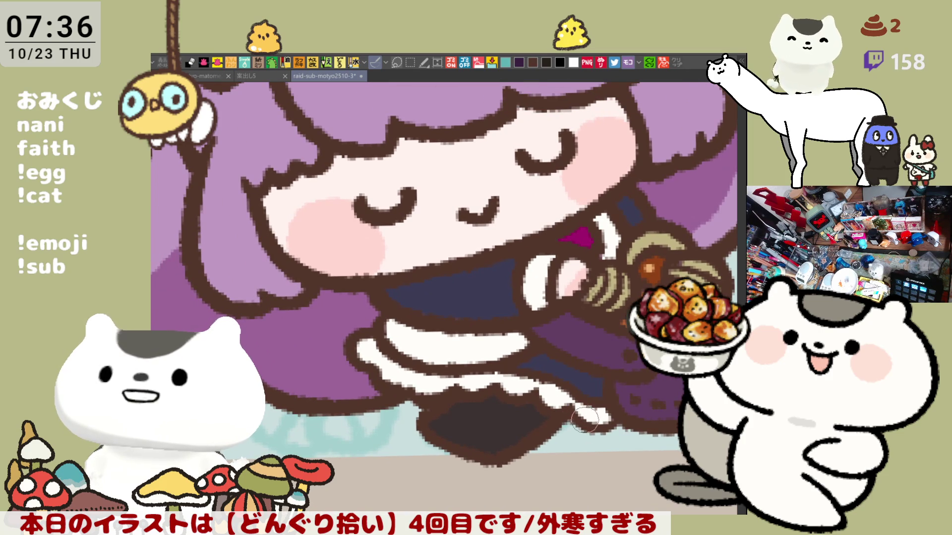
pyautogui.moveTo(584, 420); pyautogui.dragTo(486, 372)
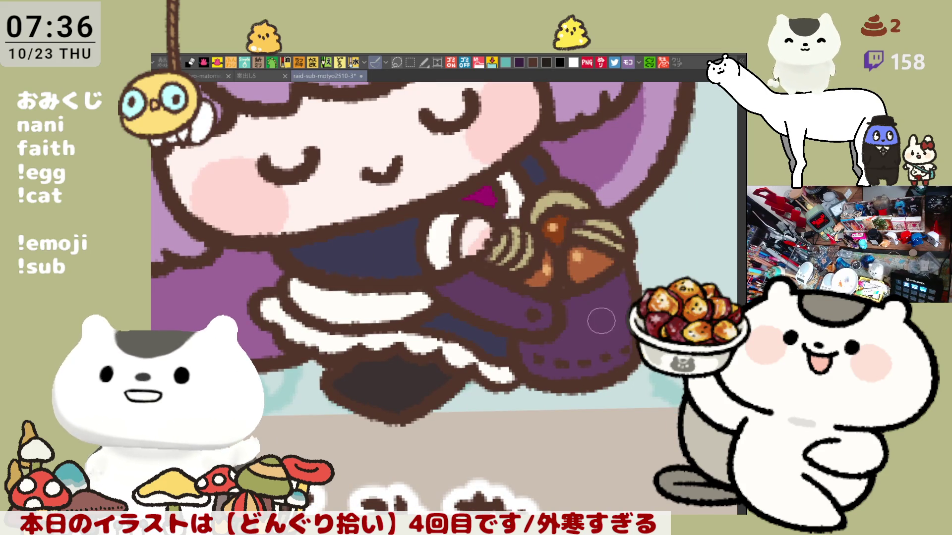
pyautogui.moveTo(584, 325); pyautogui.dragTo(608, 316)
pyautogui.moveTo(579, 320); pyautogui.dragTo(622, 306)
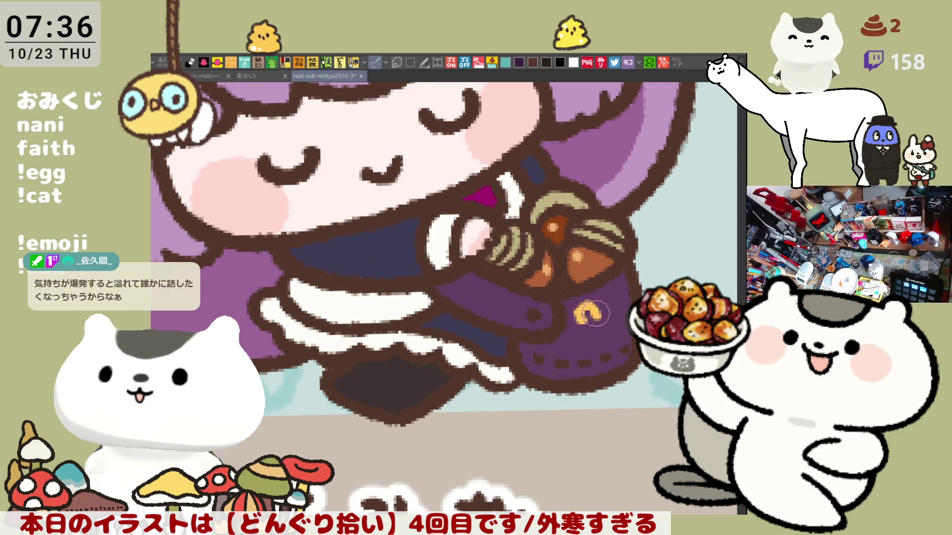
# Draw a small yellow curl emblem on the purple bag and tidy its edge with purple.
pyautogui.hotkey('ctrl', 'z')
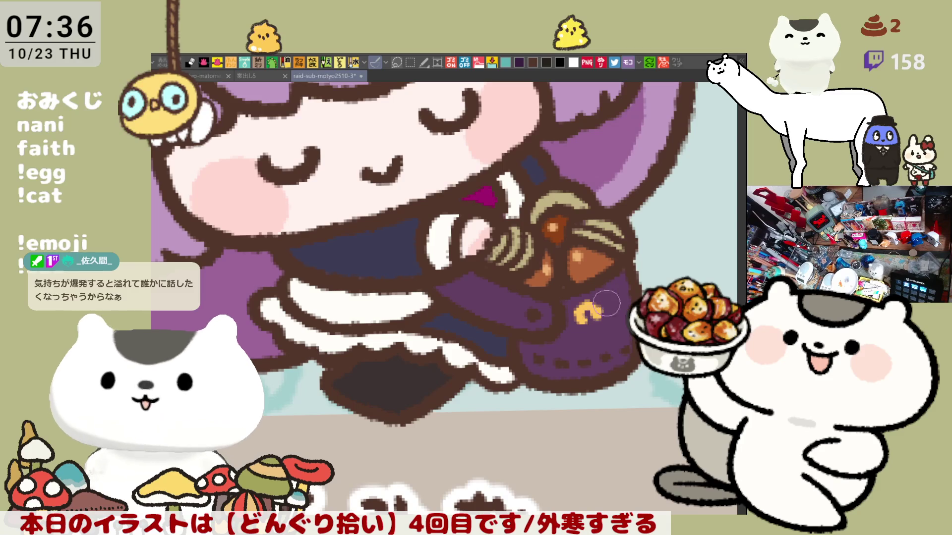
pyautogui.moveTo(594, 306)
pyautogui.mouseDown()
pyautogui.moveTo(617, 316)
pyautogui.moveTo(579, 346)
pyautogui.moveTo(586, 357)
pyautogui.moveTo(628, 339)
pyautogui.moveTo(607, 333)
pyautogui.mouseUp()
pyautogui.hotkey('ctrl', 'z')
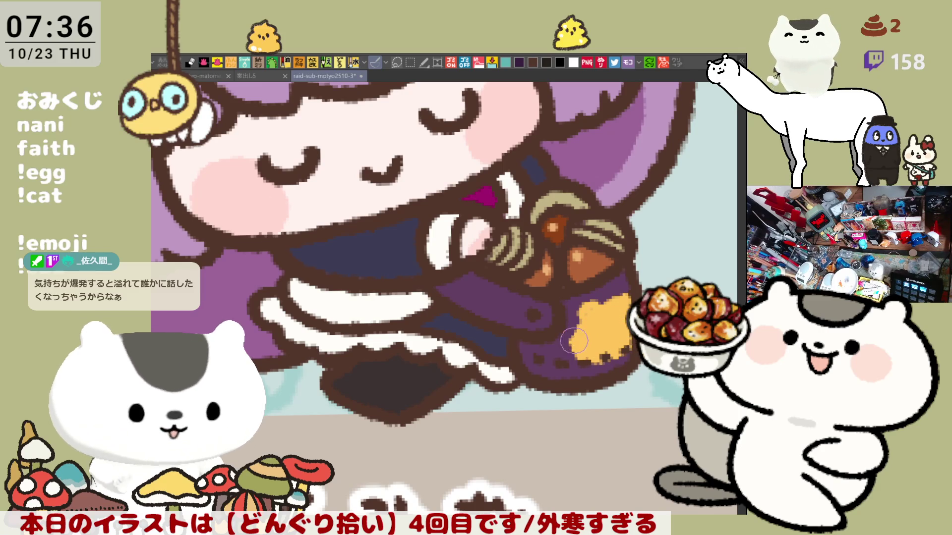
pyautogui.moveTo(587, 333)
pyautogui.mouseDown()
pyautogui.moveTo(571, 346)
pyautogui.moveTo(586, 352)
pyautogui.mouseUp()
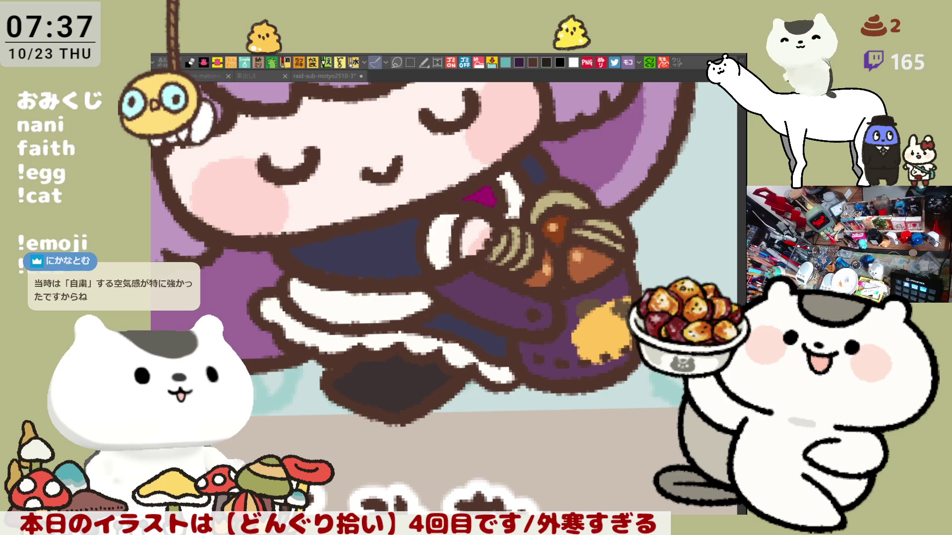
# Try light highlights on the yellow emblem, undo one, and add white detail to the bear face.
pyautogui.moveTo(612, 327); pyautogui.dragTo(621, 335)
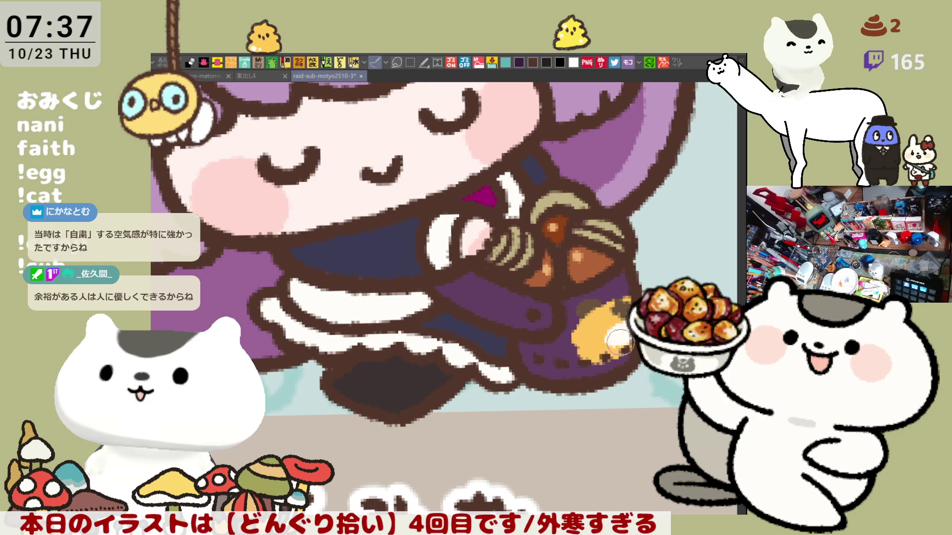
pyautogui.moveTo(608, 340); pyautogui.dragTo(611, 333)
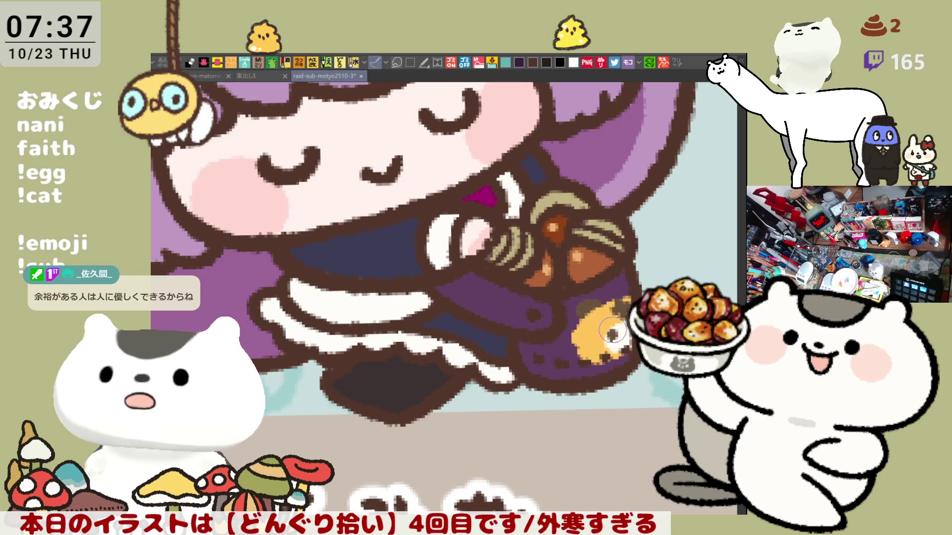
pyautogui.hotkey('ctrl', 'z')
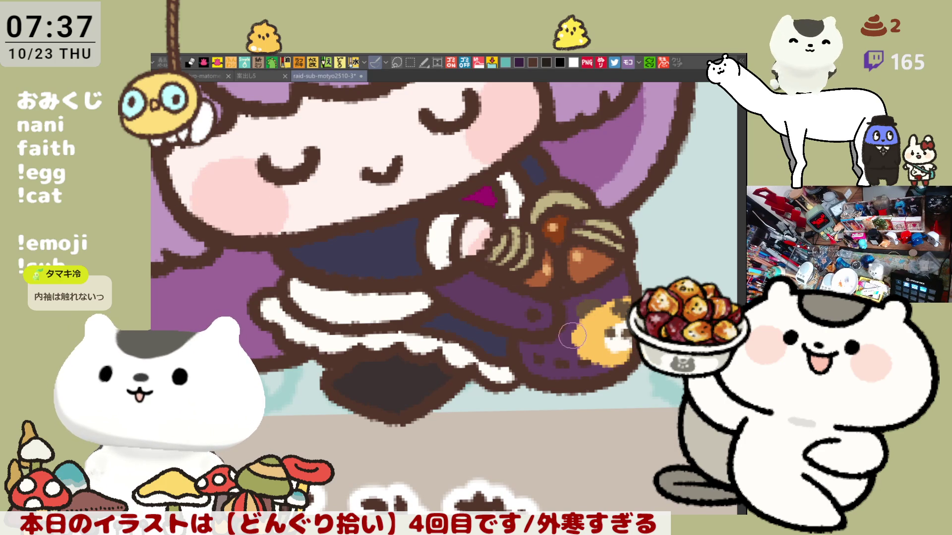
pyautogui.moveTo(580, 353); pyautogui.dragTo(582, 354)
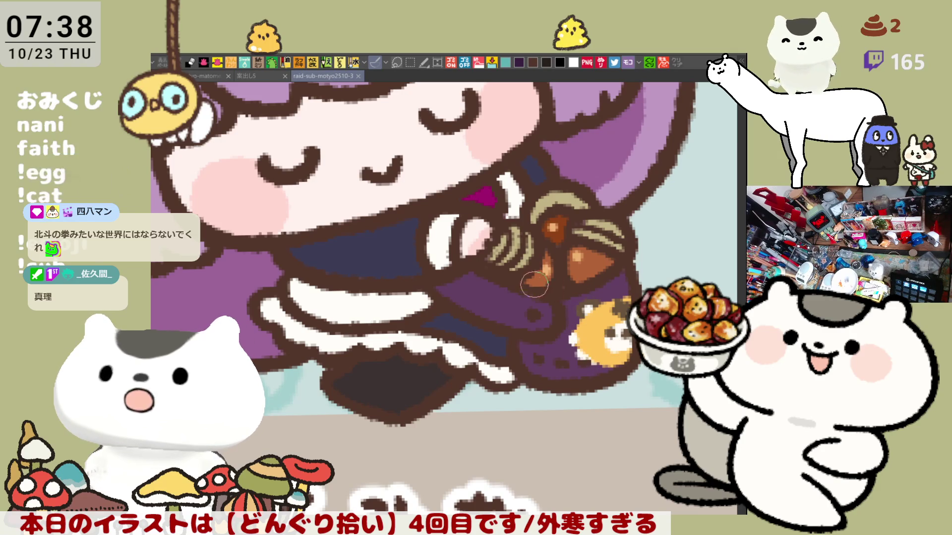
pyautogui.scroll(-2, 533, 338)
pyautogui.scroll(-2, 521, 347)
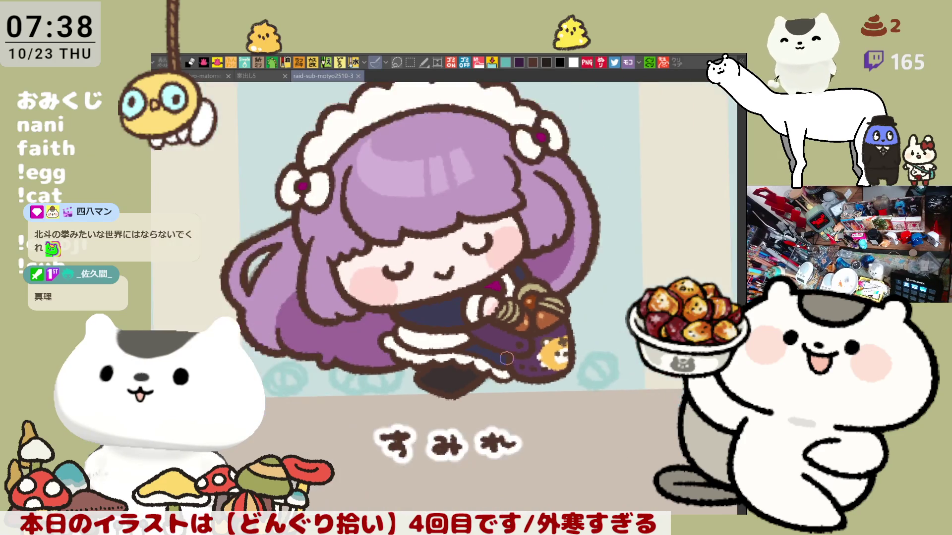
pyautogui.scroll(-2, 507, 358)
pyautogui.scroll(1, 506, 358)
pyautogui.scroll(1, 506, 358)
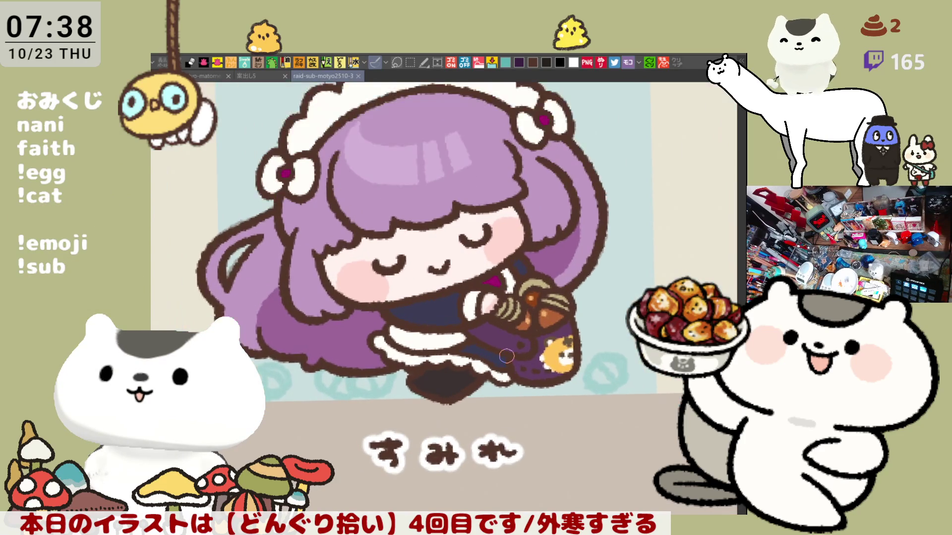
pyautogui.scroll(1, 505, 357)
pyautogui.scroll(1, 506, 357)
pyautogui.scroll(-1, 504, 356)
pyautogui.scroll(-1, 498, 352)
pyautogui.moveTo(496, 351); pyautogui.dragTo(571, 381)
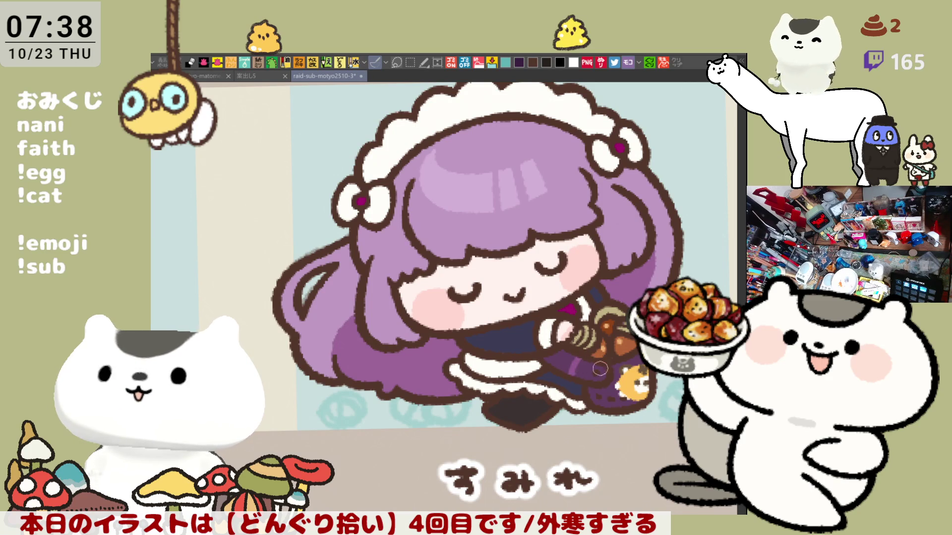
pyautogui.moveTo(583, 357); pyautogui.dragTo(605, 365)
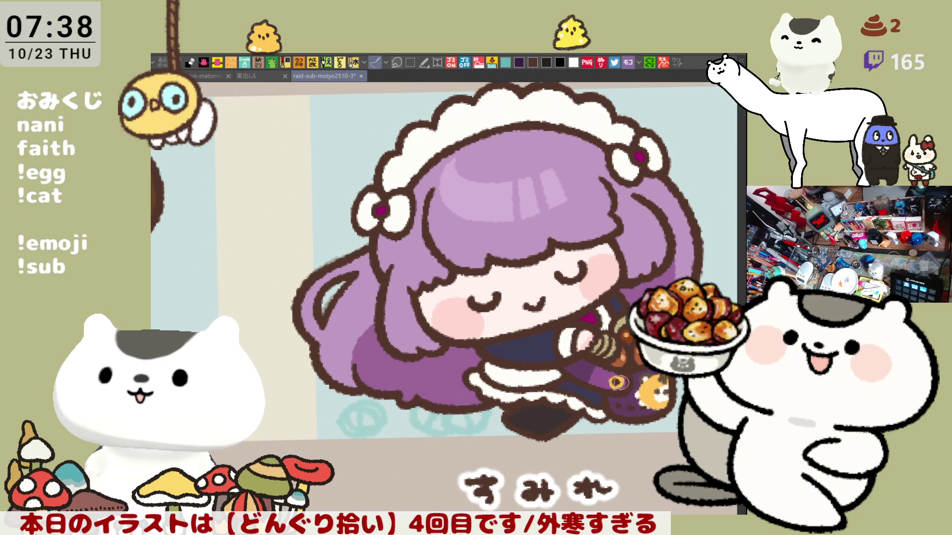
pyautogui.moveTo(625, 423); pyautogui.dragTo(555, 465)
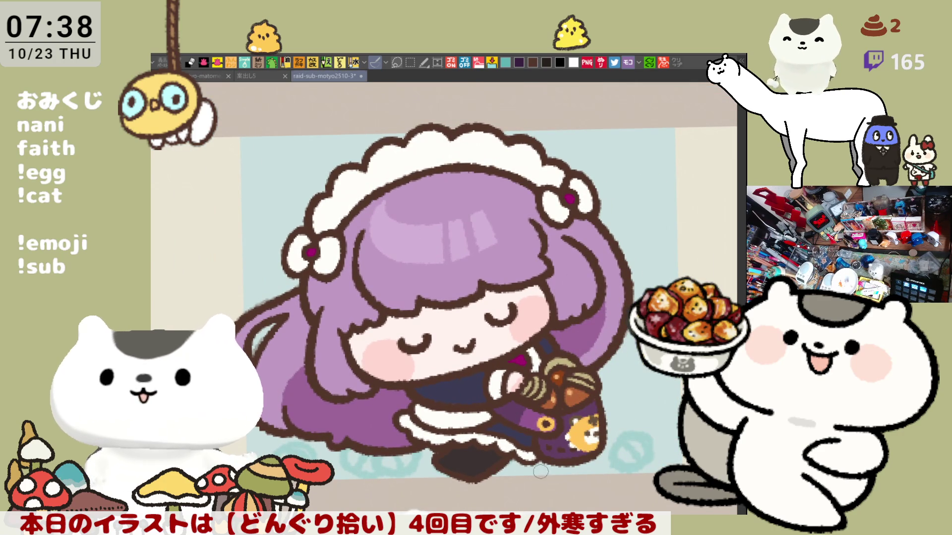
pyautogui.scroll(-1, 546, 459)
pyautogui.scroll(-1, 547, 459)
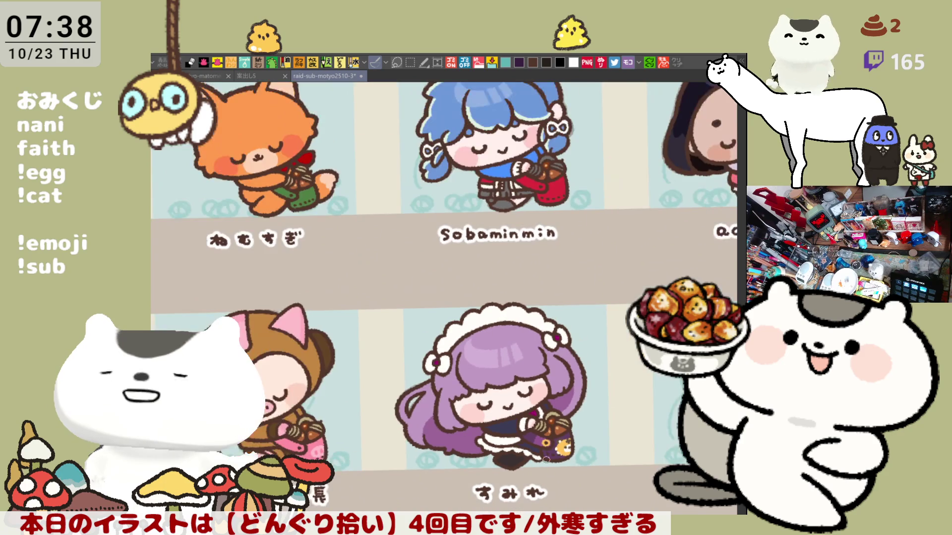
pyautogui.scroll(-1, 546, 456)
# Pan down to bring the next row of character sketches into view.
pyautogui.moveTo(658, 442)
pyautogui.mouseDown()
pyautogui.moveTo(471, 277)
pyautogui.moveTo(409, 287)
pyautogui.mouseUp()
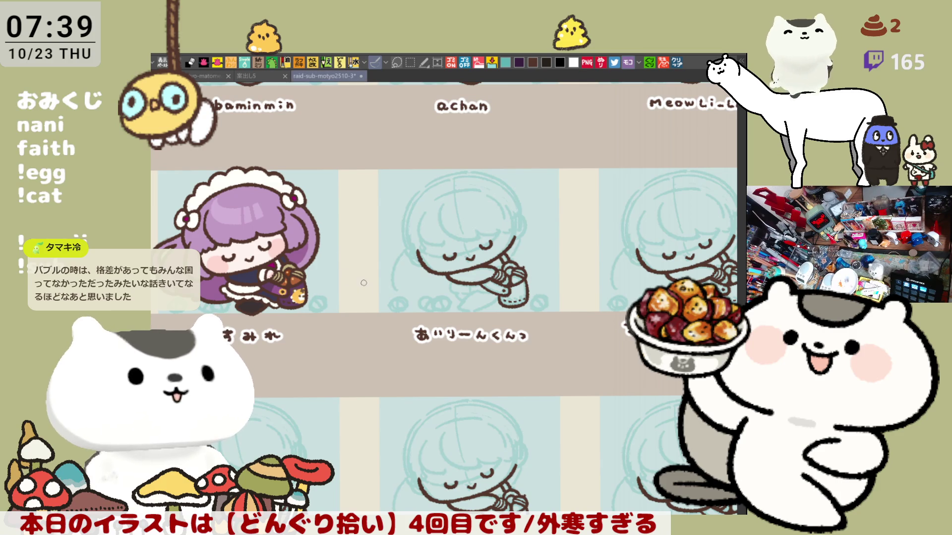
pyautogui.scroll(2, 453, 308)
pyautogui.scroll(2, 453, 308)
pyautogui.scroll(1, 452, 307)
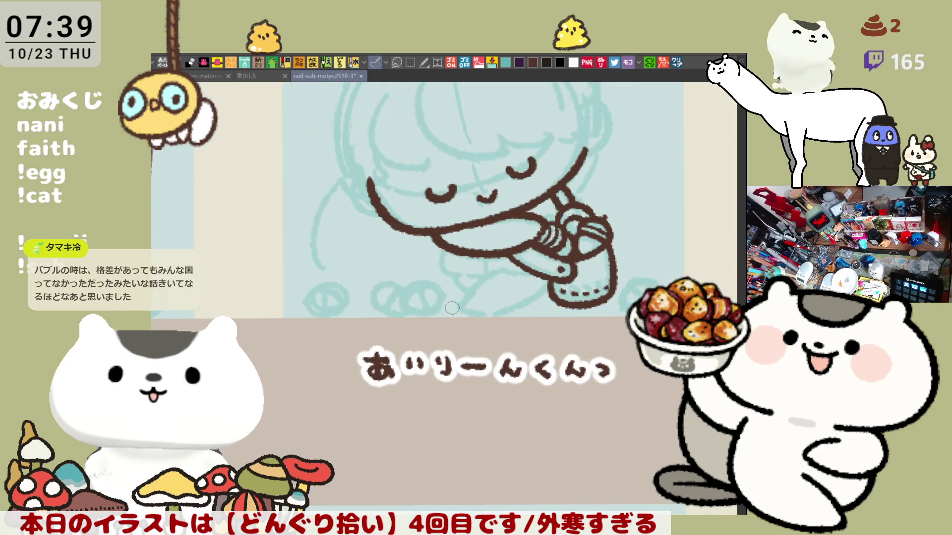
pyautogui.scroll(3, 603, 304)
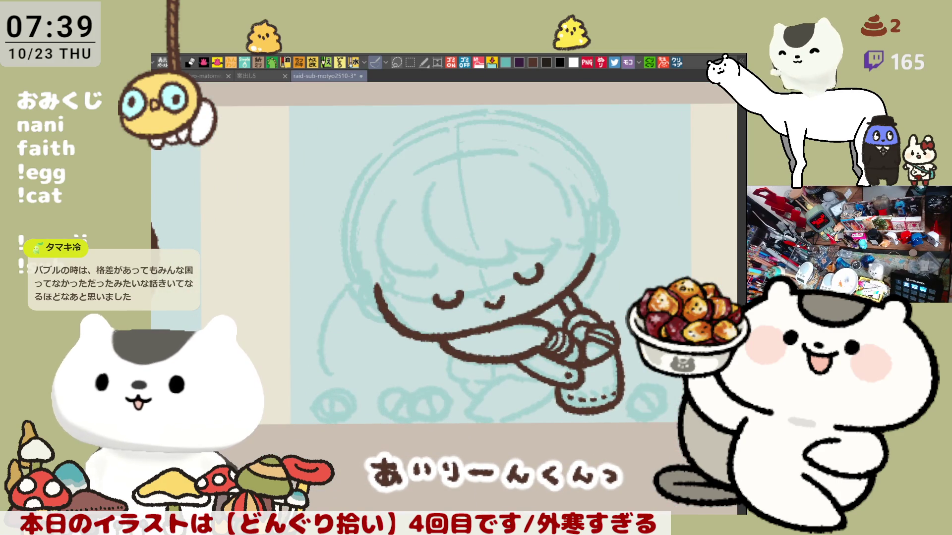
# Draw grey guide arcs across the bangs, redoing the stroke several times until it sits right.
pyautogui.moveTo(592, 378); pyautogui.dragTo(528, 345)
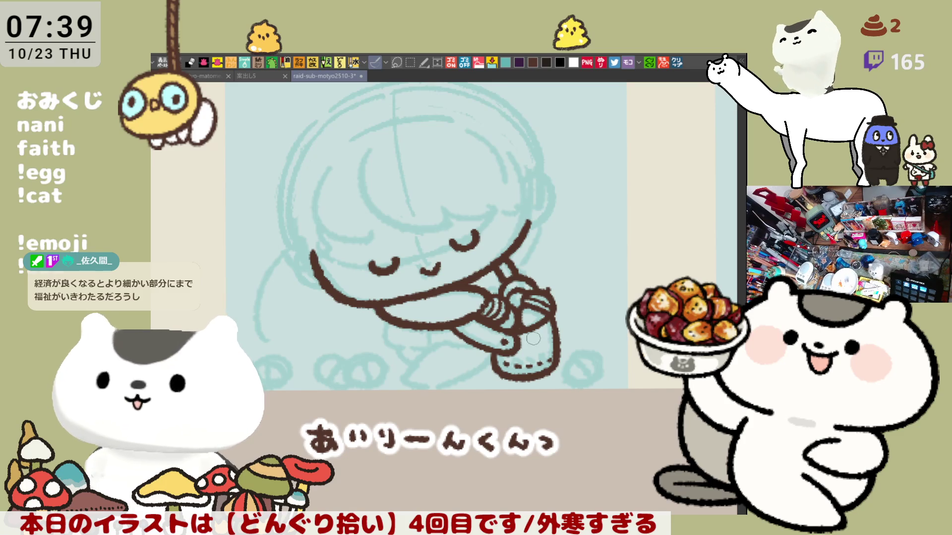
pyautogui.moveTo(462, 200); pyautogui.dragTo(494, 253)
pyautogui.moveTo(394, 210); pyautogui.dragTo(536, 264)
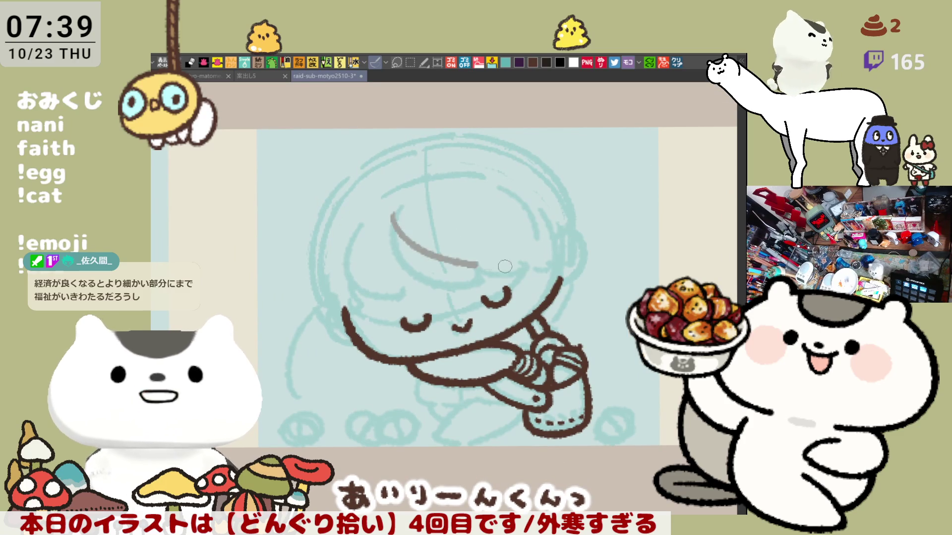
pyautogui.hotkey('ctrl', 'z')
pyautogui.moveTo(388, 220); pyautogui.dragTo(561, 275)
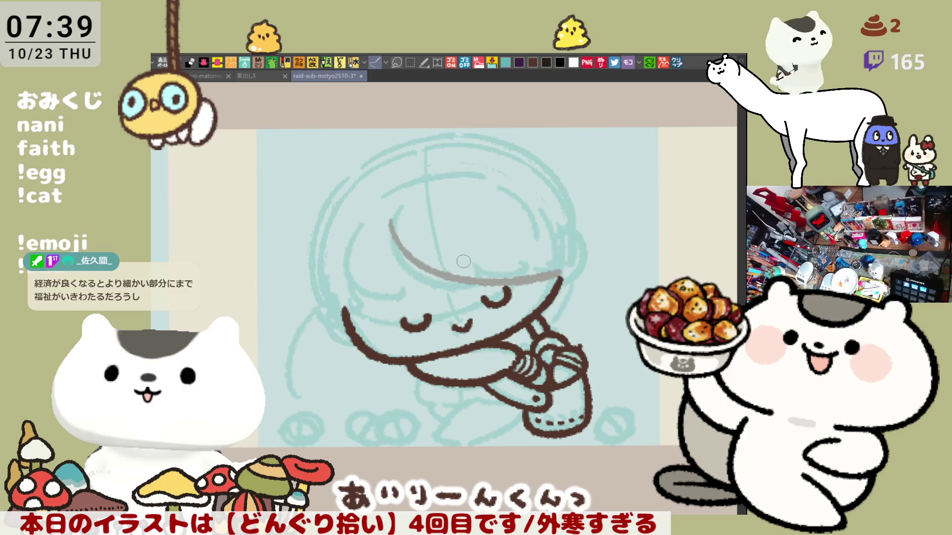
pyautogui.hotkey('ctrl', 'z')
pyautogui.moveTo(388, 212); pyautogui.dragTo(561, 275)
pyautogui.hotkey('ctrl', 'z')
pyautogui.moveTo(389, 211)
pyautogui.mouseDown()
pyautogui.moveTo(401, 257)
pyautogui.moveTo(550, 274)
pyautogui.mouseUp()
pyautogui.hotkey('ctrl', 'z')
pyautogui.moveTo(491, 256); pyautogui.dragTo(562, 287)
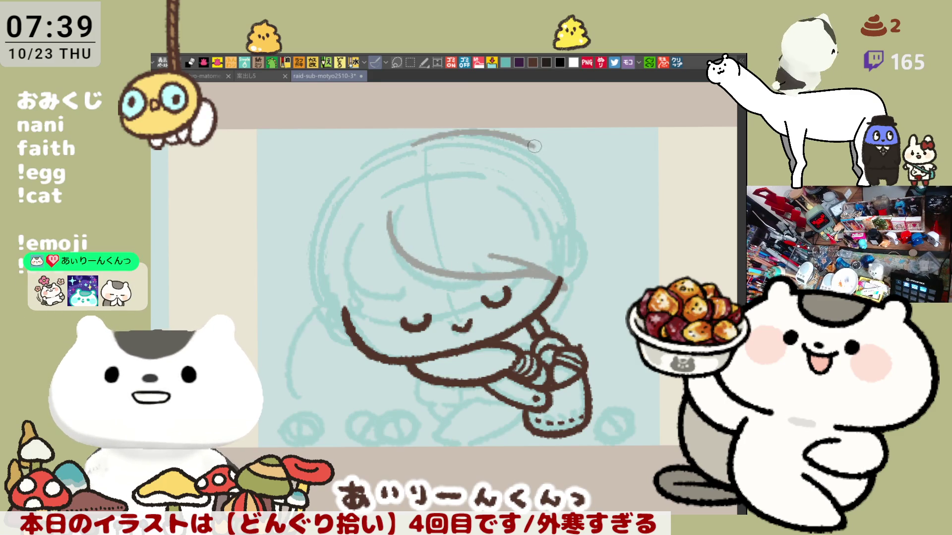
# Draw grey guides over the top of the head and down its right side, redoing the side stroke.
pyautogui.moveTo(402, 148)
pyautogui.mouseDown()
pyautogui.moveTo(429, 136)
pyautogui.moveTo(483, 138)
pyautogui.mouseUp()
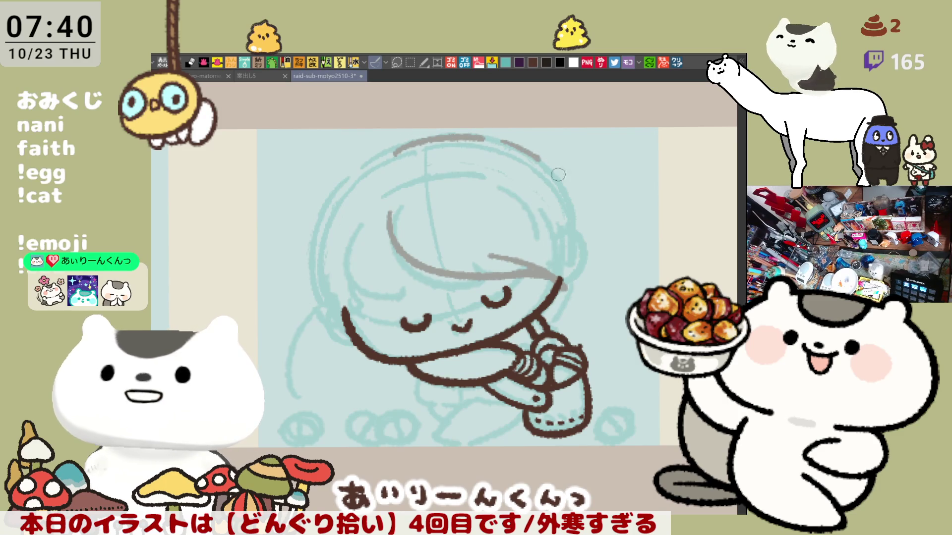
pyautogui.moveTo(536, 156); pyautogui.dragTo(582, 215)
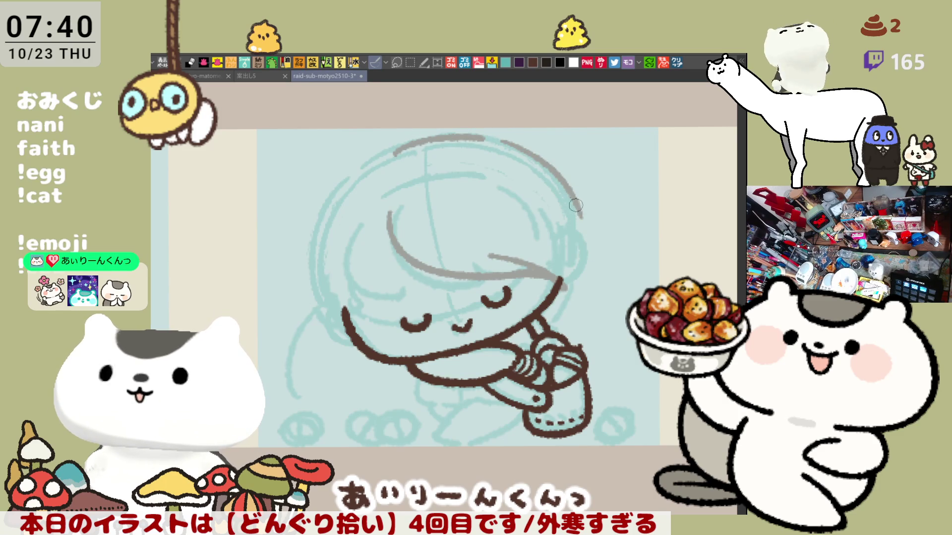
pyautogui.moveTo(580, 223); pyautogui.dragTo(577, 329)
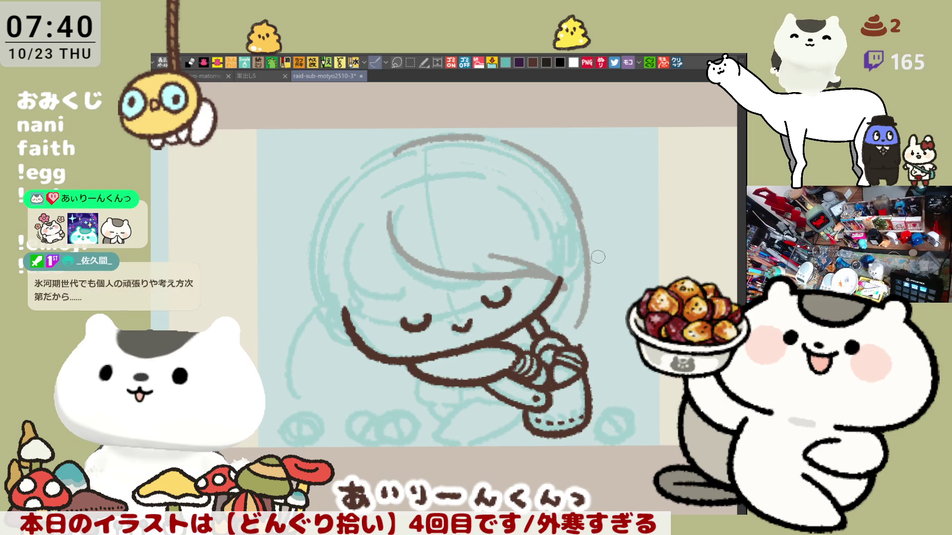
pyautogui.hotkey('ctrl', 'z')
pyautogui.moveTo(584, 212)
pyautogui.mouseDown()
pyautogui.moveTo(565, 335)
pyautogui.moveTo(588, 268)
pyautogui.moveTo(565, 331)
pyautogui.moveTo(587, 297)
pyautogui.moveTo(565, 334)
pyautogui.moveTo(576, 316)
pyautogui.mouseUp()
pyautogui.hotkey('ctrl', 'z')
pyautogui.hotkey('ctrl', 'z')
pyautogui.hotkey('ctrl', 'z')
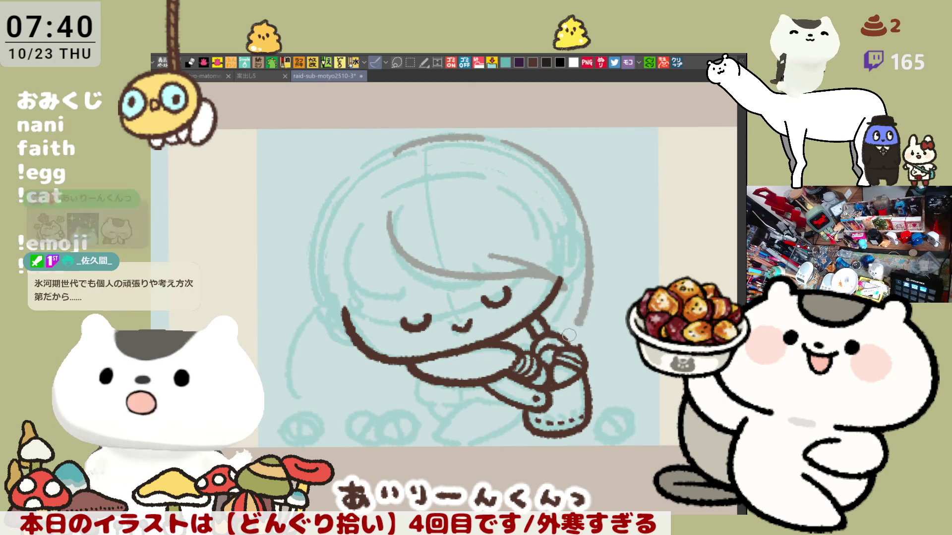
pyautogui.hotkey('ctrl', 'z')
pyautogui.moveTo(583, 214)
pyautogui.mouseDown()
pyautogui.moveTo(587, 301)
pyautogui.moveTo(550, 338)
pyautogui.mouseUp()
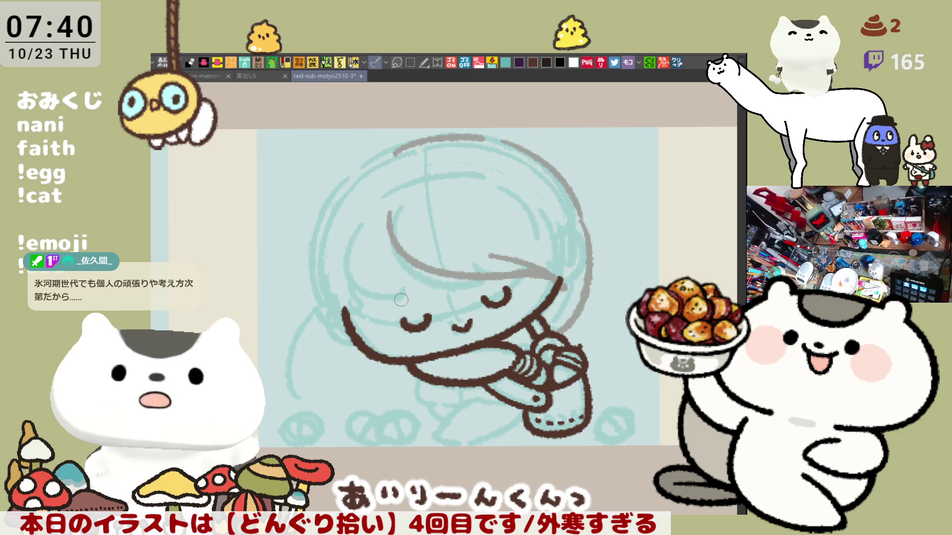
pyautogui.hotkey('ctrl', 'z')
# Mirror the canvas horizontally and draw the grey guide down the head's left side.
pyautogui.press('h')
pyautogui.moveTo(288, 195); pyautogui.dragTo(274, 291)
pyautogui.hotkey('ctrl', 'z')
pyautogui.moveTo(286, 205); pyautogui.dragTo(276, 298)
pyautogui.moveTo(291, 234); pyautogui.dragTo(292, 312)
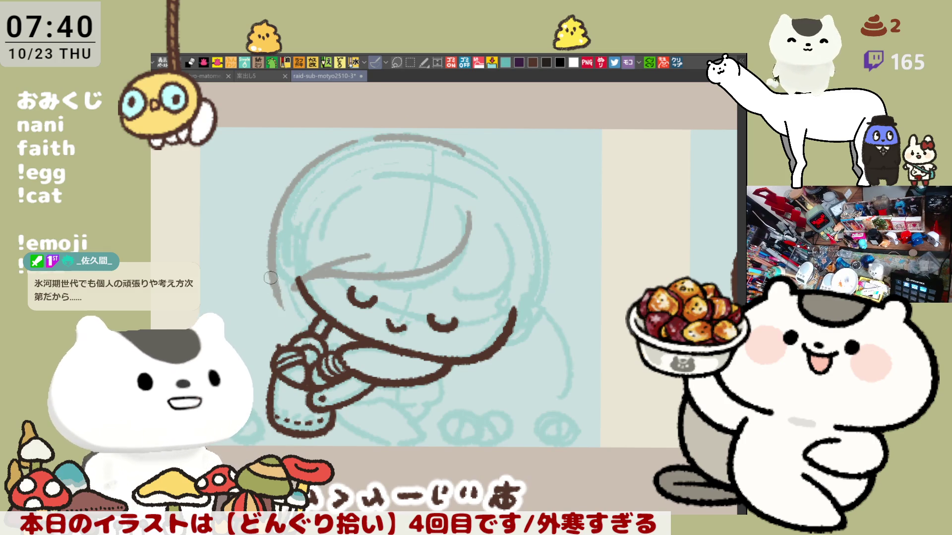
# Flip the canvas back, reframe the view, and sketch a grey guide line below the jaw.
pyautogui.press('h')
pyautogui.moveTo(304, 313)
pyautogui.mouseDown()
pyautogui.moveTo(400, 281)
pyautogui.moveTo(369, 316)
pyautogui.moveTo(398, 343)
pyautogui.mouseUp()
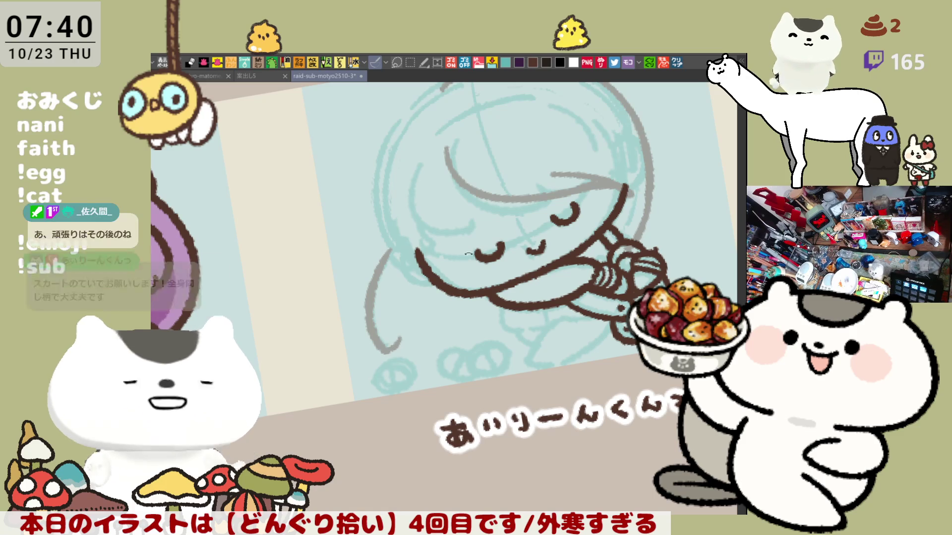
pyautogui.moveTo(408, 331); pyautogui.dragTo(573, 240)
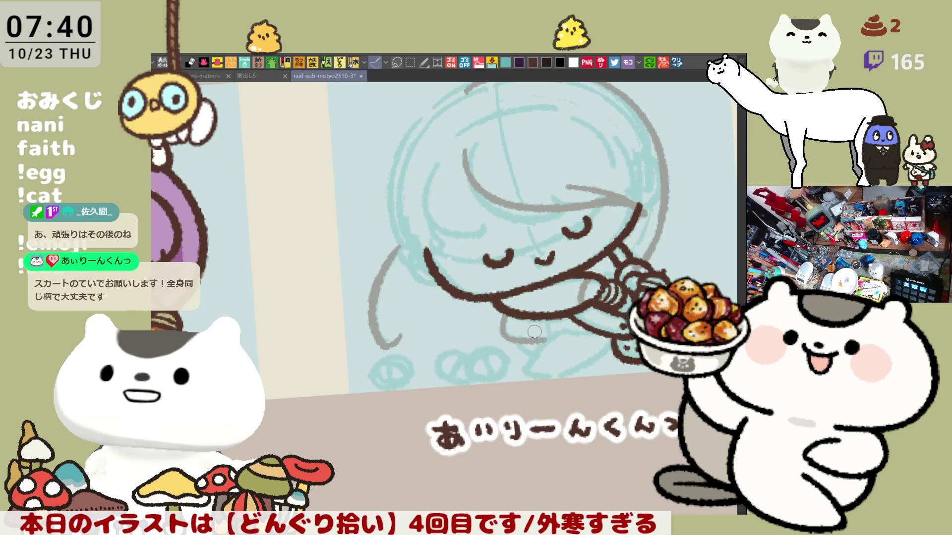
pyautogui.moveTo(578, 327); pyautogui.dragTo(499, 329)
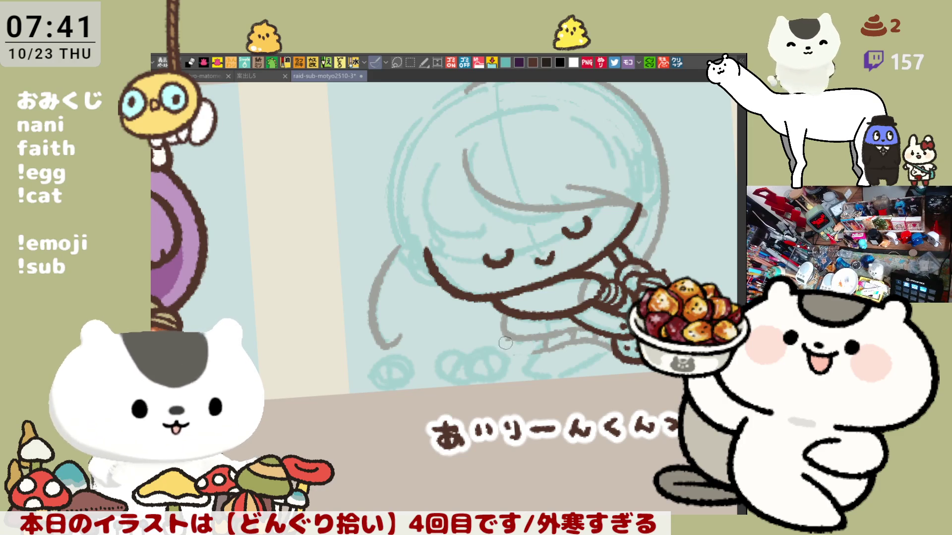
# Add short grey guide strokes around the lower body and feet.
pyautogui.moveTo(508, 336); pyautogui.dragTo(533, 355)
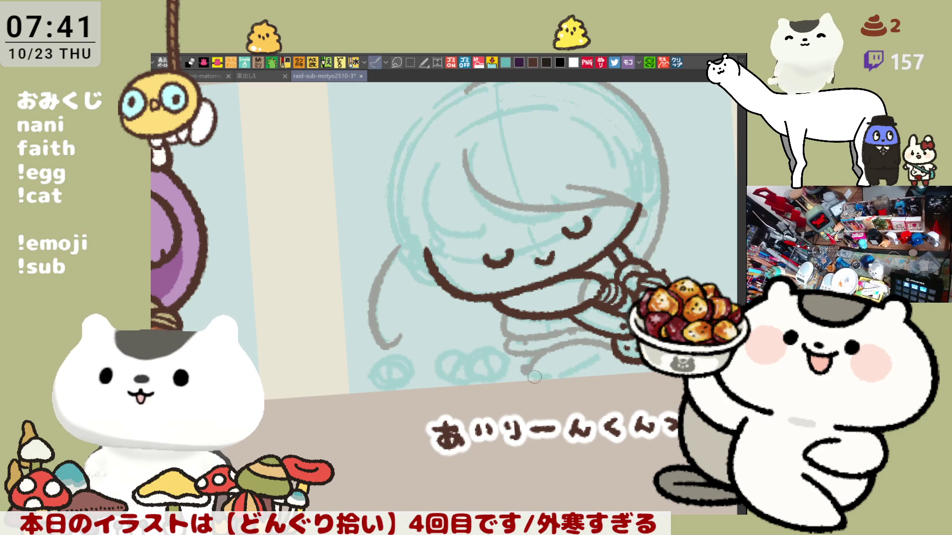
pyautogui.moveTo(529, 370); pyautogui.dragTo(593, 373)
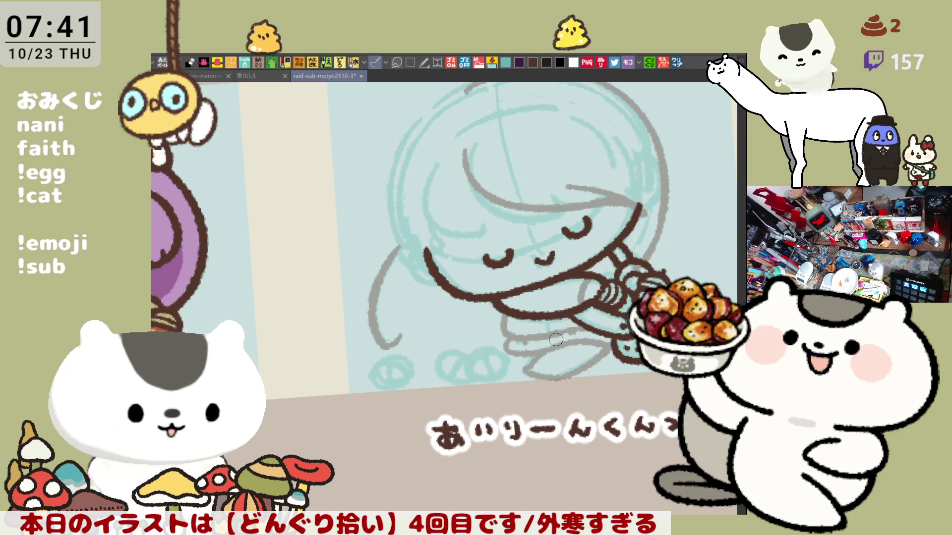
pyautogui.moveTo(550, 345); pyautogui.dragTo(592, 345)
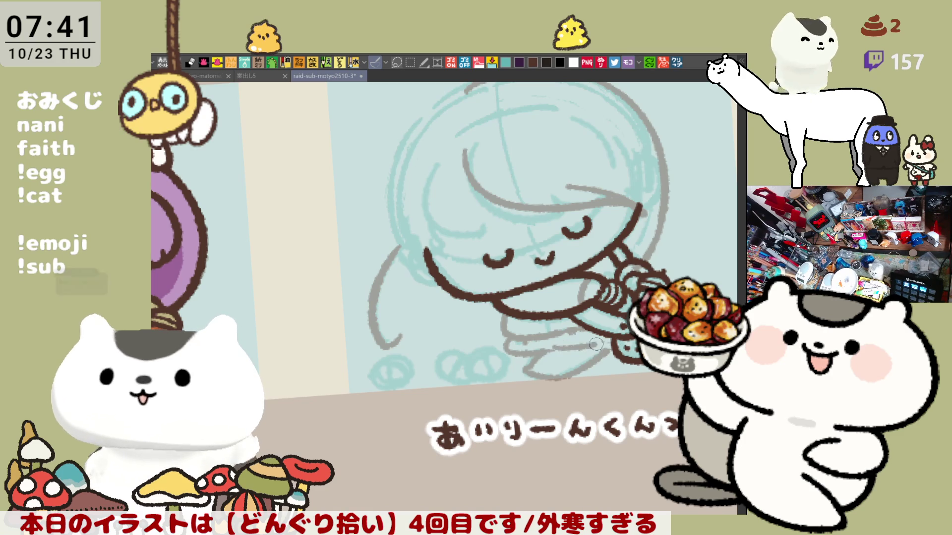
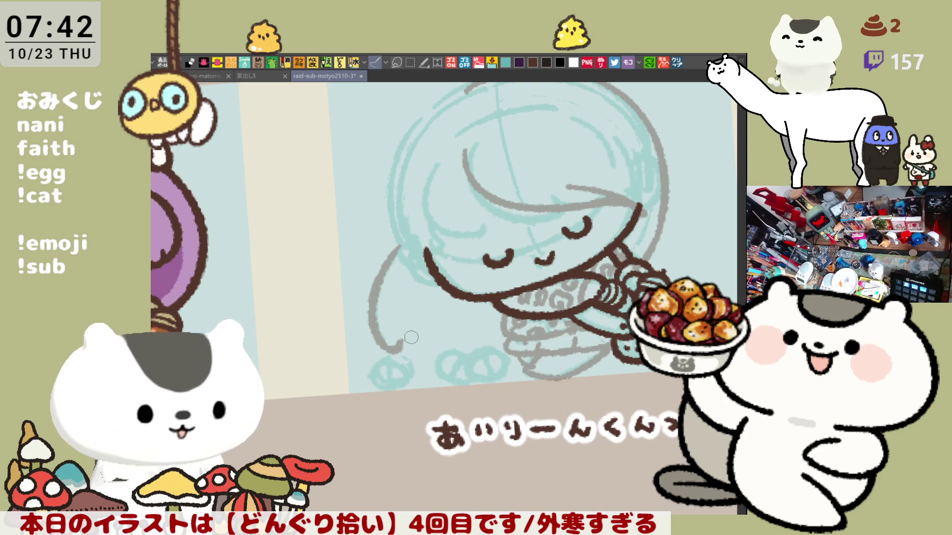
# Resketch the grey stroke at the head's top-left, undoing several attempts.
pyautogui.moveTo(400, 345); pyautogui.dragTo(446, 349)
pyautogui.hotkey('ctrl', 'z')
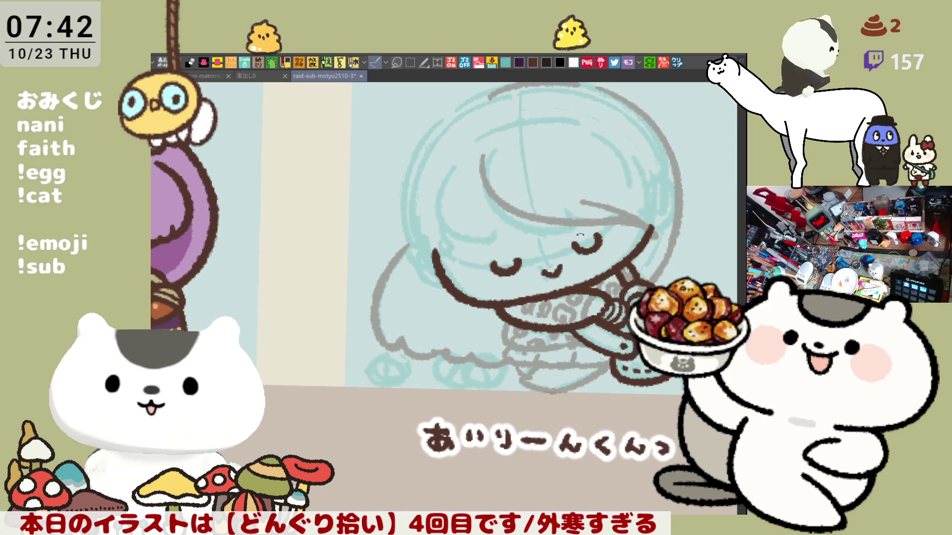
pyautogui.moveTo(434, 159); pyautogui.dragTo(473, 177)
pyautogui.moveTo(466, 132)
pyautogui.mouseDown()
pyautogui.moveTo(447, 147)
pyautogui.moveTo(431, 259)
pyautogui.mouseUp()
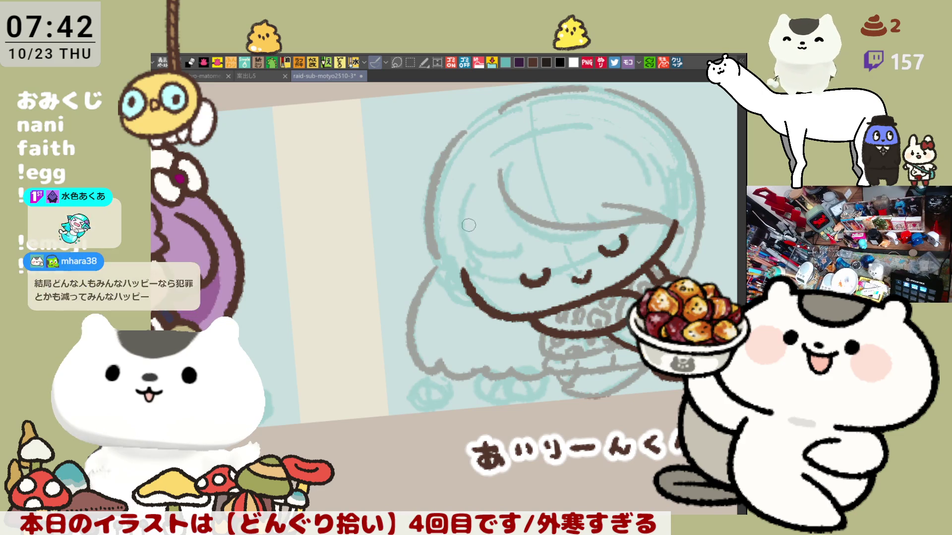
pyautogui.hotkey('ctrl', 'z')
pyautogui.moveTo(467, 128)
pyautogui.mouseDown()
pyautogui.moveTo(450, 158)
pyautogui.moveTo(434, 256)
pyautogui.mouseUp()
pyautogui.hotkey('ctrl', 'z')
pyautogui.moveTo(467, 129)
pyautogui.mouseDown()
pyautogui.moveTo(449, 160)
pyautogui.moveTo(432, 264)
pyautogui.moveTo(430, 230)
pyautogui.mouseUp()
pyautogui.hotkey('ctrl', 'z')
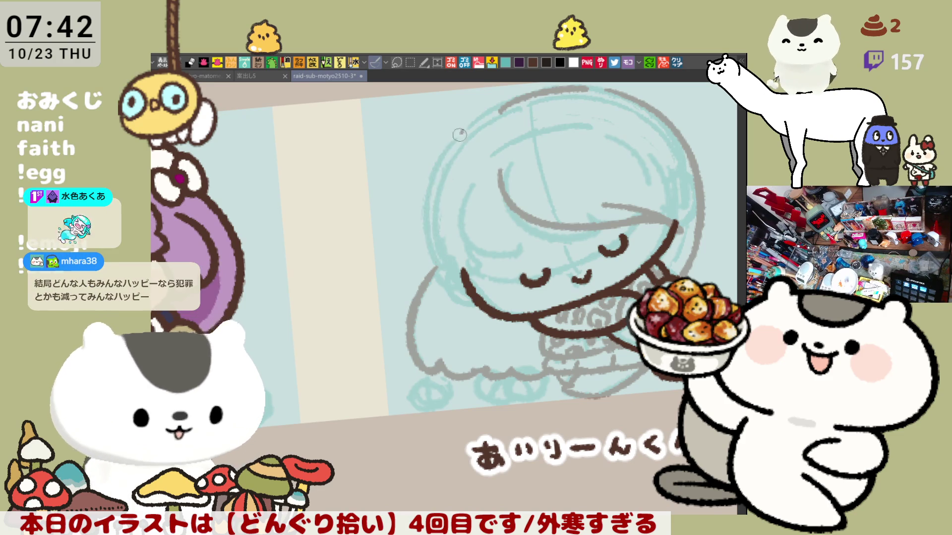
# Check the sketch mirrored, then redraw the grey strokes down the head's left side.
pyautogui.moveTo(453, 157); pyautogui.dragTo(565, 141)
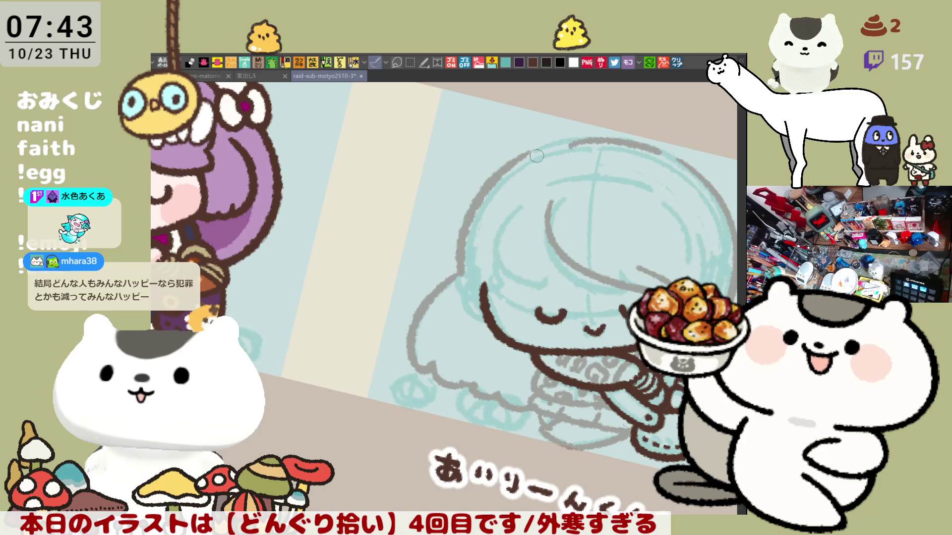
pyautogui.press('h')
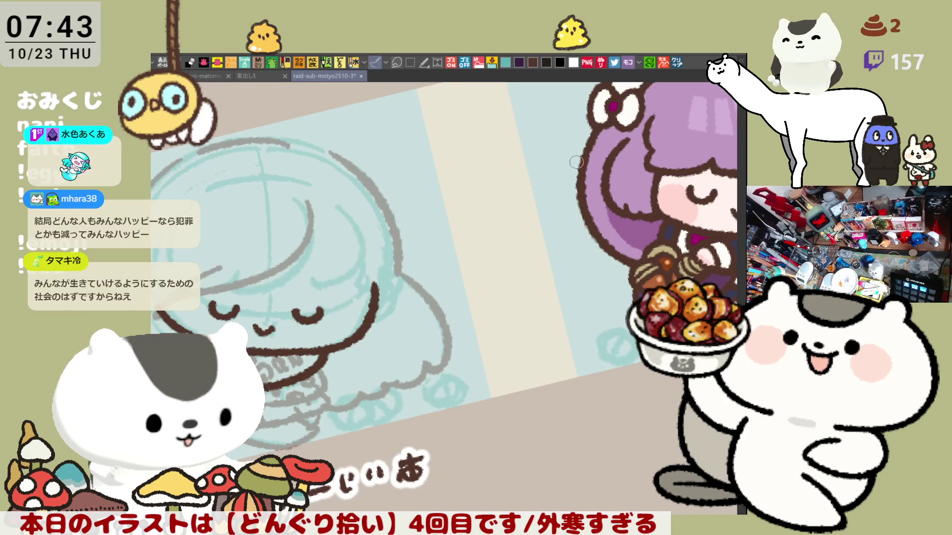
pyautogui.press('h')
pyautogui.moveTo(591, 168)
pyautogui.mouseDown()
pyautogui.moveTo(447, 123)
pyautogui.moveTo(420, 268)
pyautogui.moveTo(480, 164)
pyautogui.mouseUp()
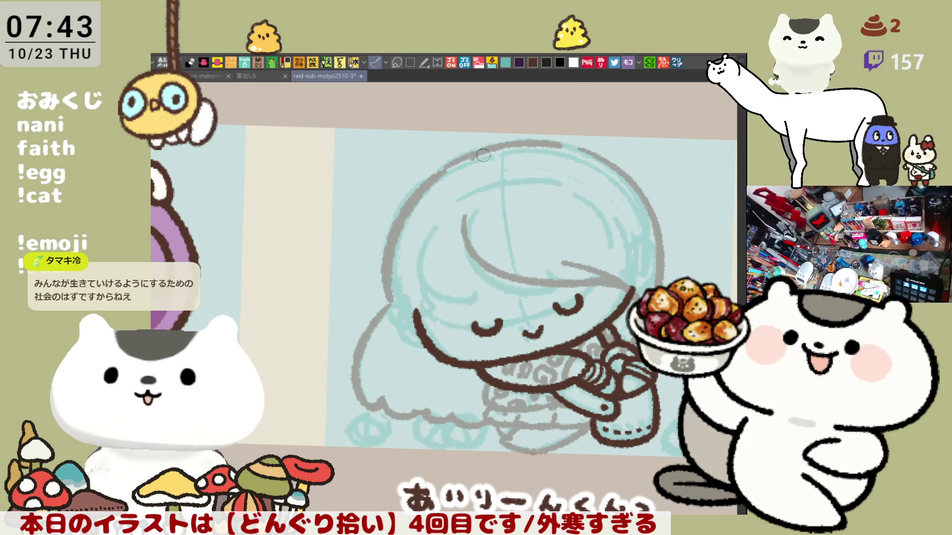
pyautogui.moveTo(463, 258); pyautogui.dragTo(443, 276)
pyautogui.moveTo(476, 242); pyautogui.dragTo(425, 286)
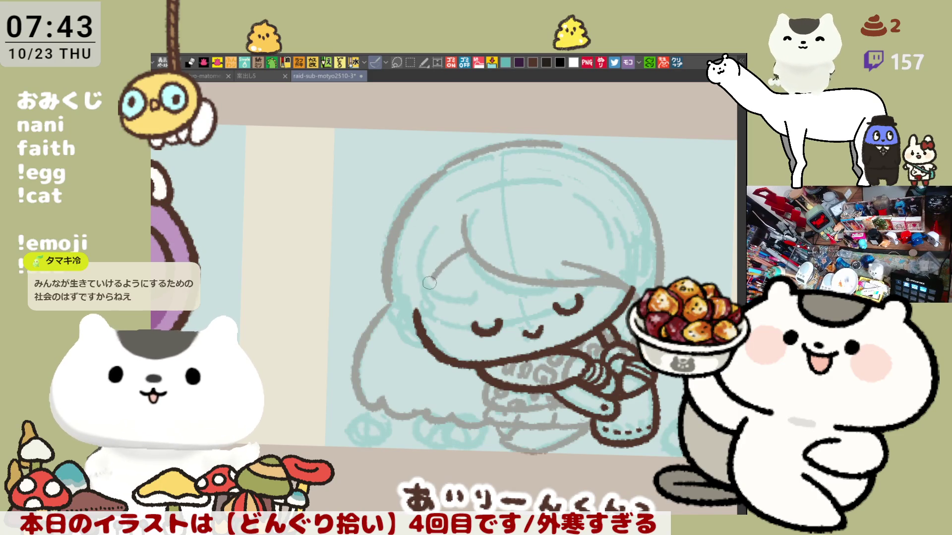
pyautogui.moveTo(454, 242); pyautogui.dragTo(428, 328)
pyautogui.hotkey('ctrl', 'z')
pyautogui.moveTo(442, 246); pyautogui.dragTo(425, 333)
pyautogui.moveTo(446, 269); pyautogui.dragTo(421, 298)
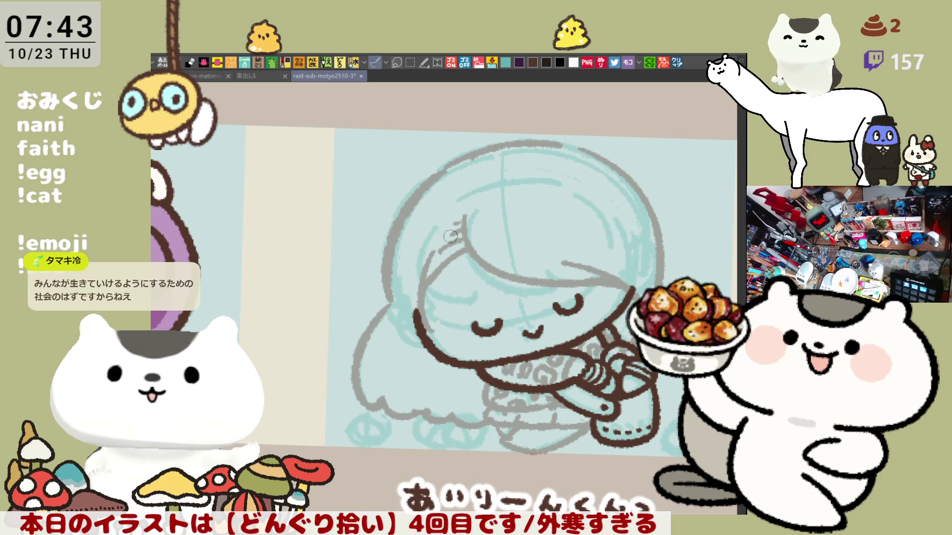
# Level the canvas view and redraw the grey stroke beside the left of the face.
pyautogui.press('-')
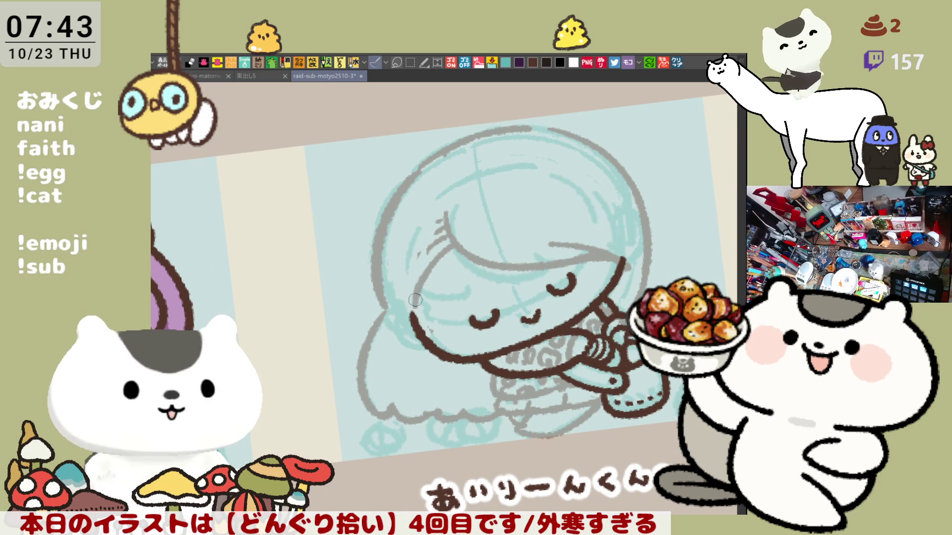
pyautogui.moveTo(432, 314)
pyautogui.mouseDown()
pyautogui.moveTo(483, 262)
pyautogui.moveTo(460, 261)
pyautogui.mouseUp()
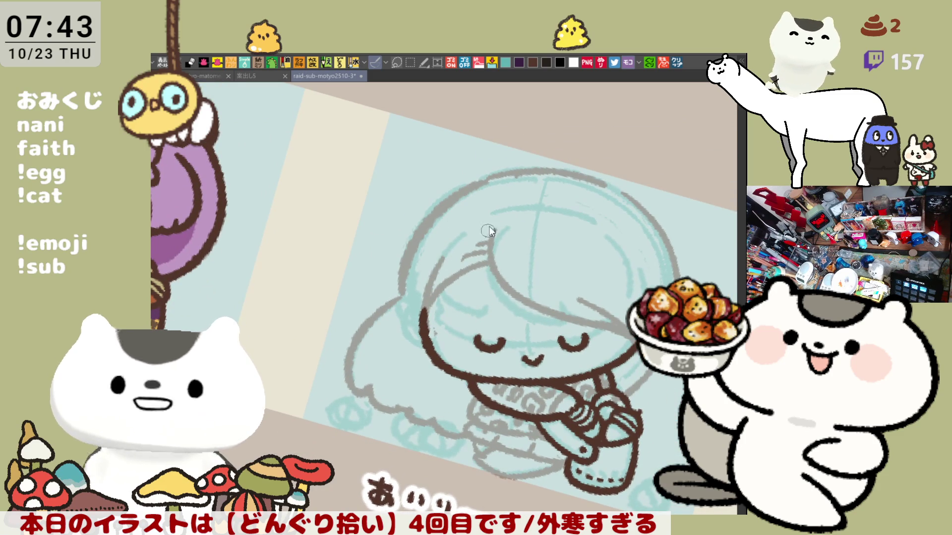
pyautogui.press('-')
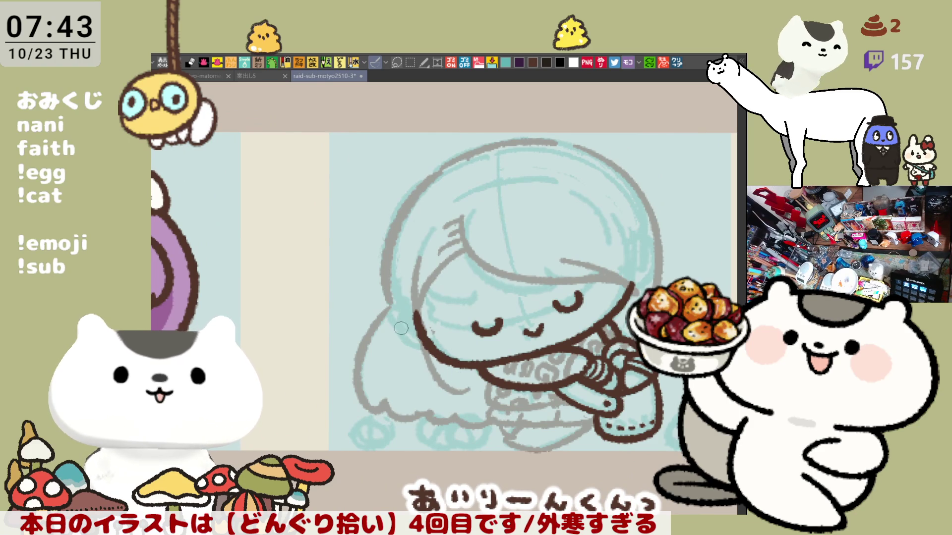
pyautogui.moveTo(414, 324); pyautogui.dragTo(419, 366)
pyautogui.hotkey('ctrl', 'z')
pyautogui.moveTo(392, 320); pyautogui.dragTo(420, 398)
pyautogui.hotkey('ctrl', 'z')
pyautogui.moveTo(394, 306); pyautogui.dragTo(429, 388)
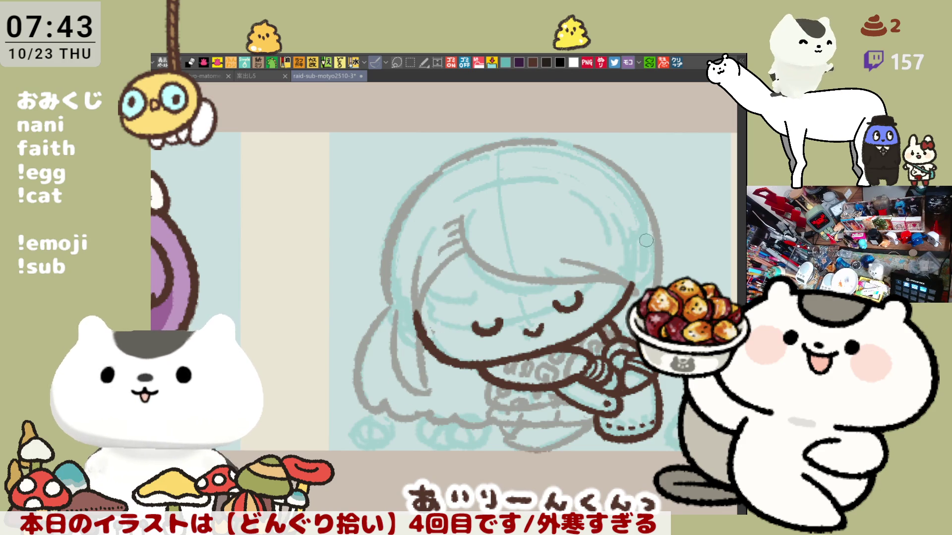
pyautogui.press('-')
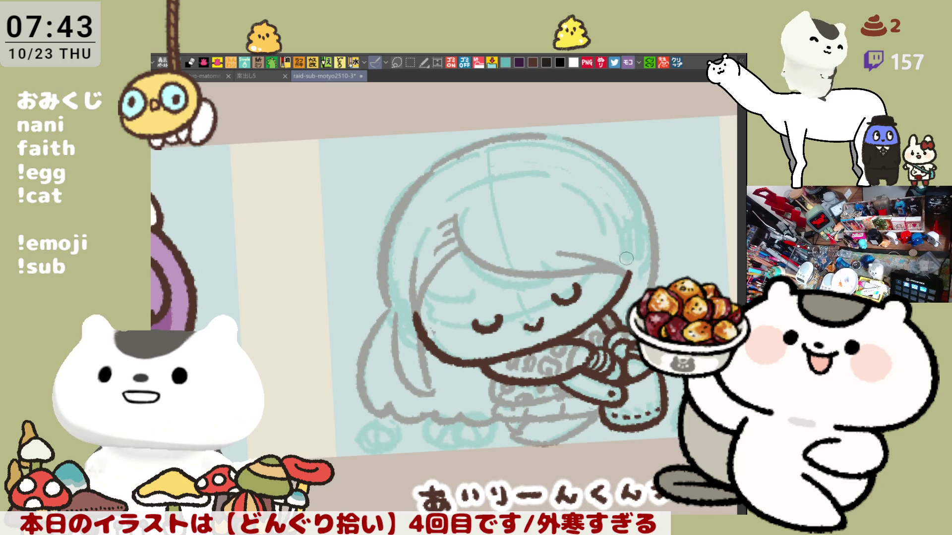
pyautogui.moveTo(585, 257); pyautogui.dragTo(553, 250)
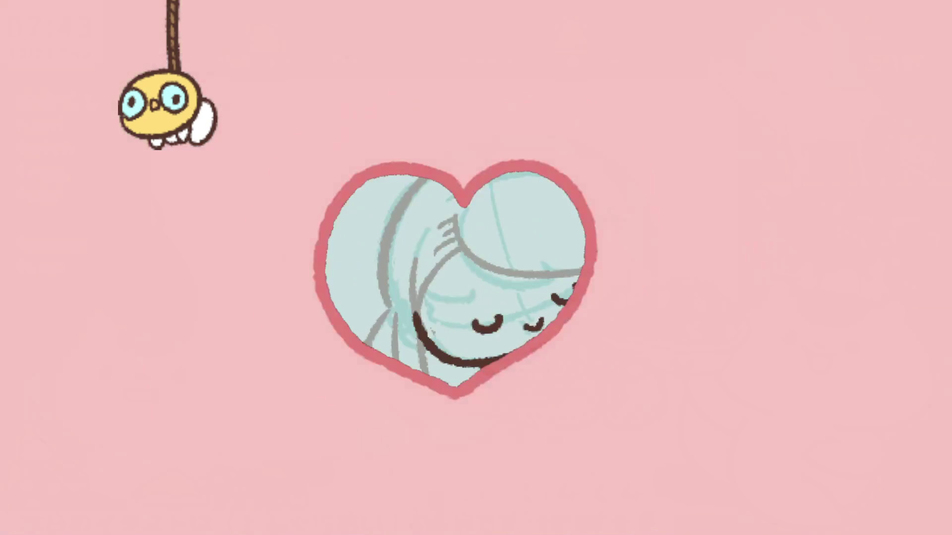
pyautogui.hotkey('ctrl', 'z')
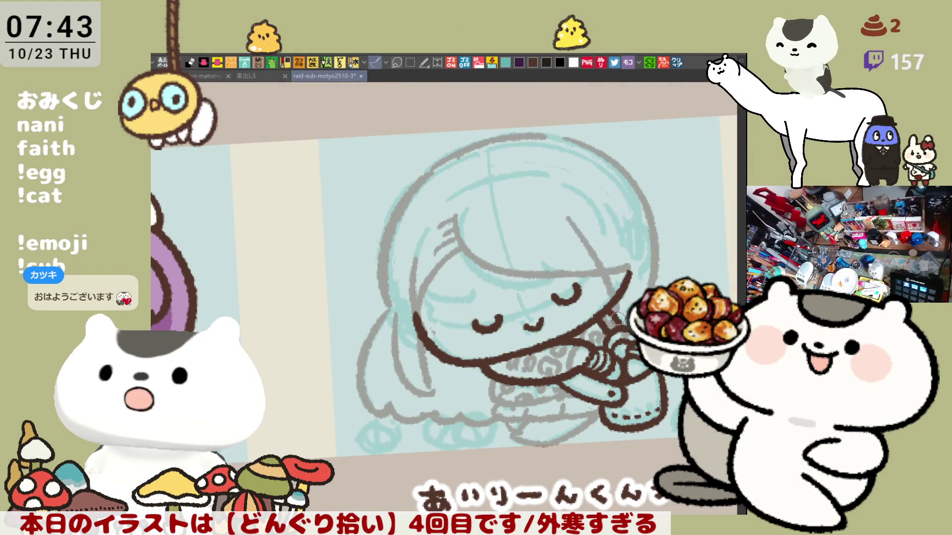
pyautogui.moveTo(585, 221); pyautogui.dragTo(599, 245)
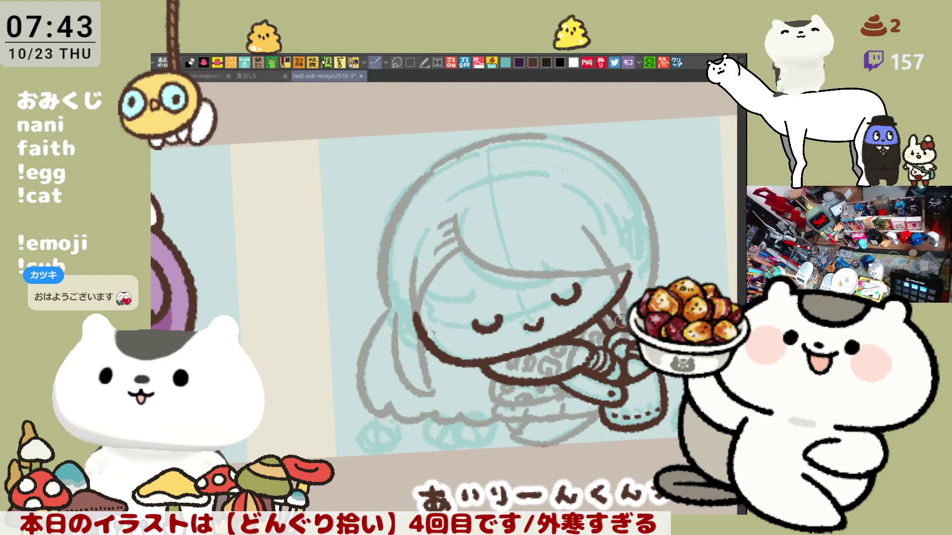
# Redraw the short grey hair stroke on the sketch, retrying with undo.
pyautogui.hotkey('ctrl', 'z')
pyautogui.moveTo(584, 238); pyautogui.dragTo(604, 269)
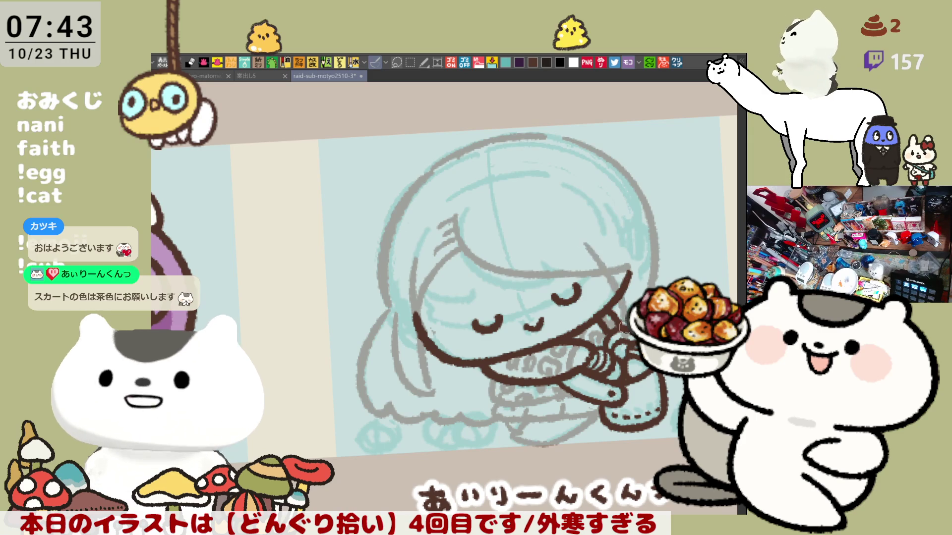
pyautogui.hotkey('ctrl', 'z')
pyautogui.moveTo(588, 235); pyautogui.dragTo(615, 269)
pyautogui.hotkey('ctrl', 'z')
pyautogui.moveTo(587, 235); pyautogui.dragTo(614, 270)
pyautogui.moveTo(620, 315); pyautogui.dragTo(603, 220)
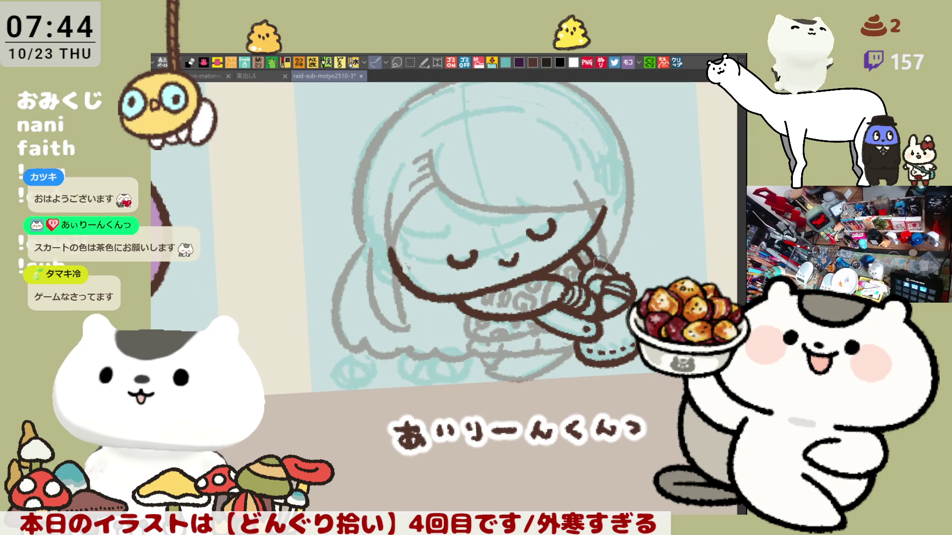
pyautogui.moveTo(593, 233); pyautogui.dragTo(604, 272)
pyautogui.hotkey('ctrl', 'z')
pyautogui.moveTo(593, 234); pyautogui.dragTo(599, 239)
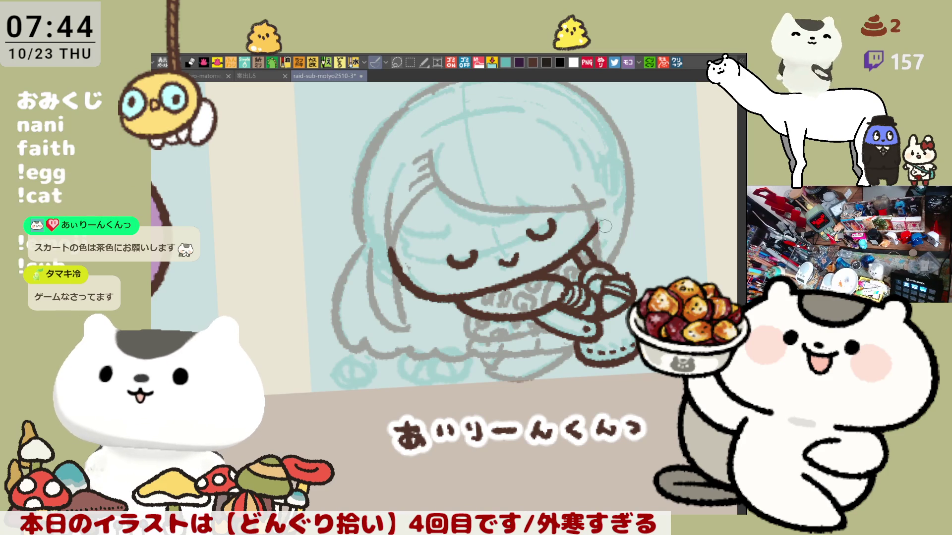
# Ink a brown line down the hair, then mirror the view and start the head-side outline.
pyautogui.moveTo(576, 189); pyautogui.dragTo(601, 266)
pyautogui.hotkey('ctrl', 'z')
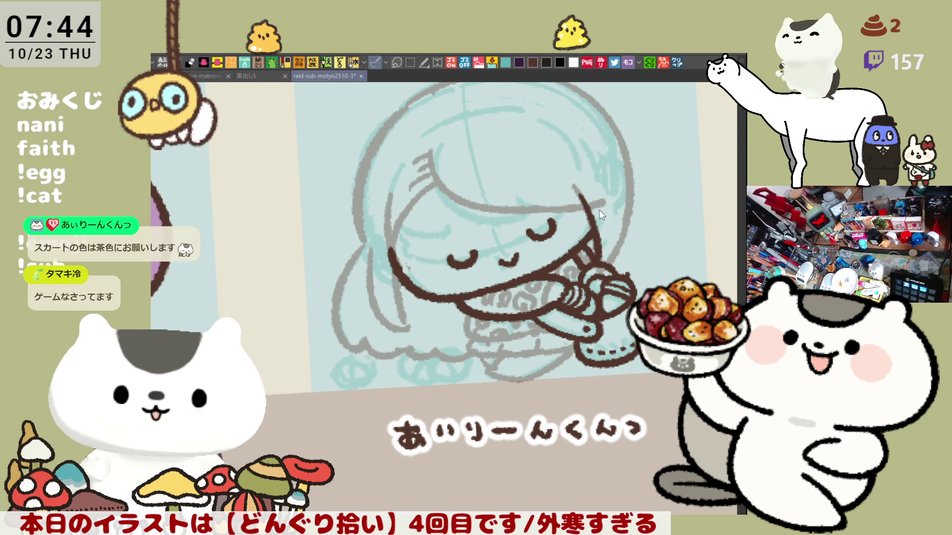
pyautogui.press('h')
pyautogui.moveTo(352, 143)
pyautogui.mouseDown()
pyautogui.moveTo(375, 278)
pyautogui.moveTo(347, 180)
pyautogui.moveTo(368, 286)
pyautogui.mouseUp()
pyautogui.hotkey('ctrl', 'z')
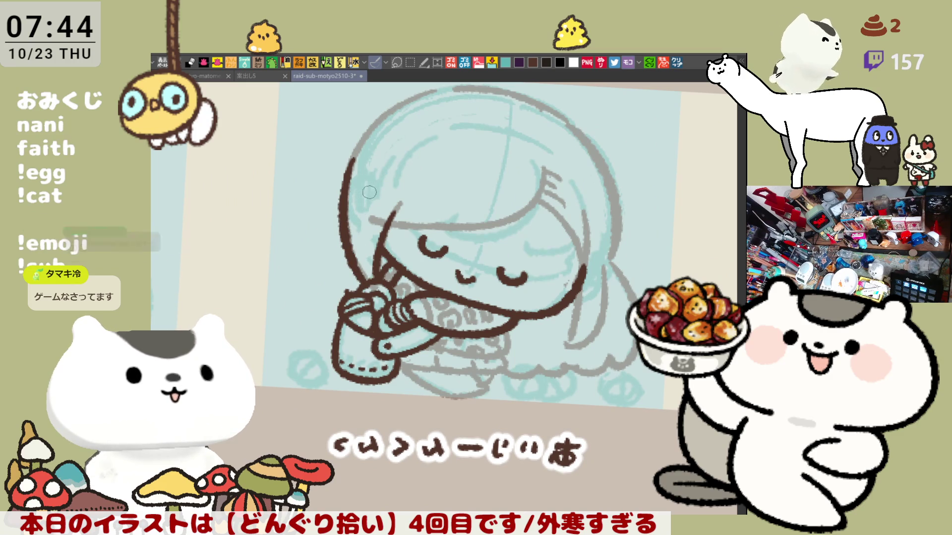
# Ink the brown outline along the head's upper edge and extend it upward, retrying strokes.
pyautogui.press('-')
pyautogui.moveTo(378, 167); pyautogui.dragTo(364, 251)
pyautogui.hotkey('ctrl', 'z')
pyautogui.moveTo(386, 162); pyautogui.dragTo(364, 254)
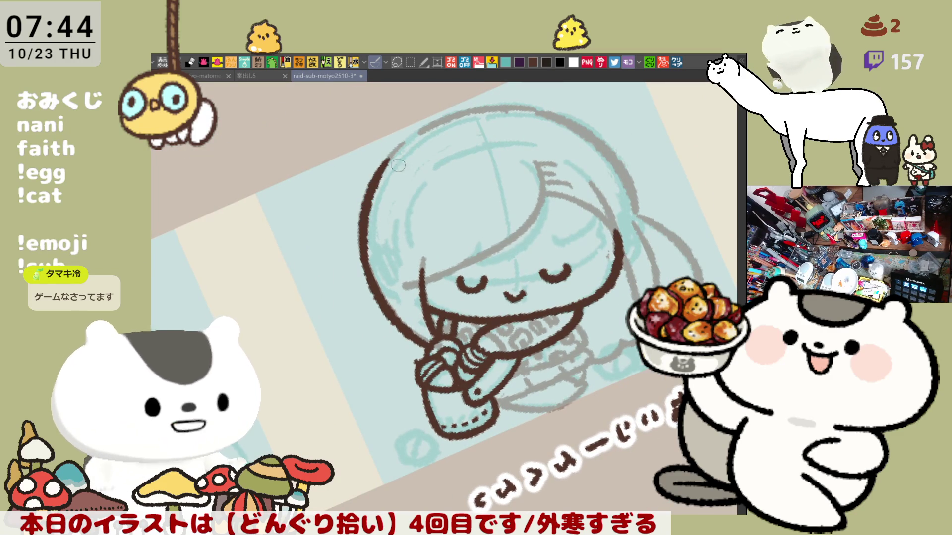
pyautogui.press('-')
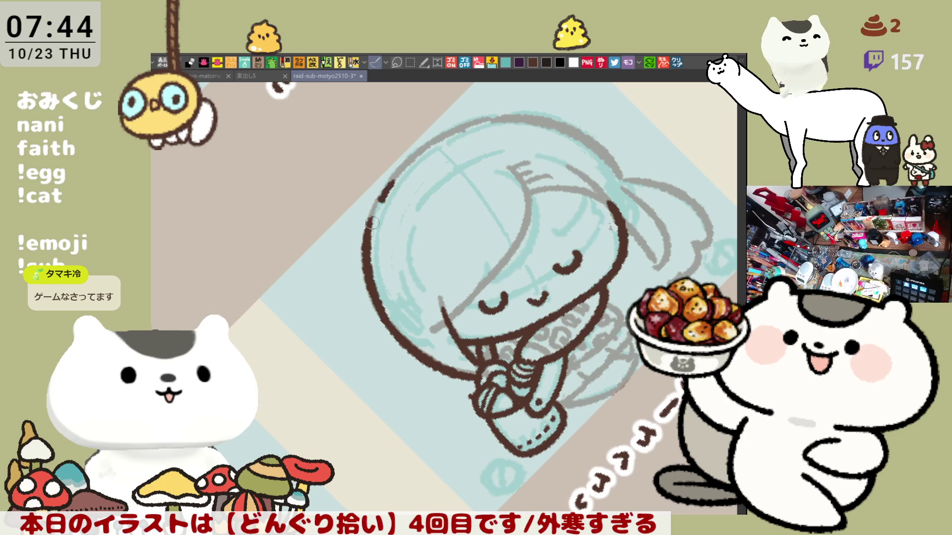
pyautogui.moveTo(391, 181); pyautogui.dragTo(368, 245)
pyautogui.hotkey('ctrl', 'z')
pyautogui.moveTo(394, 176); pyautogui.dragTo(365, 244)
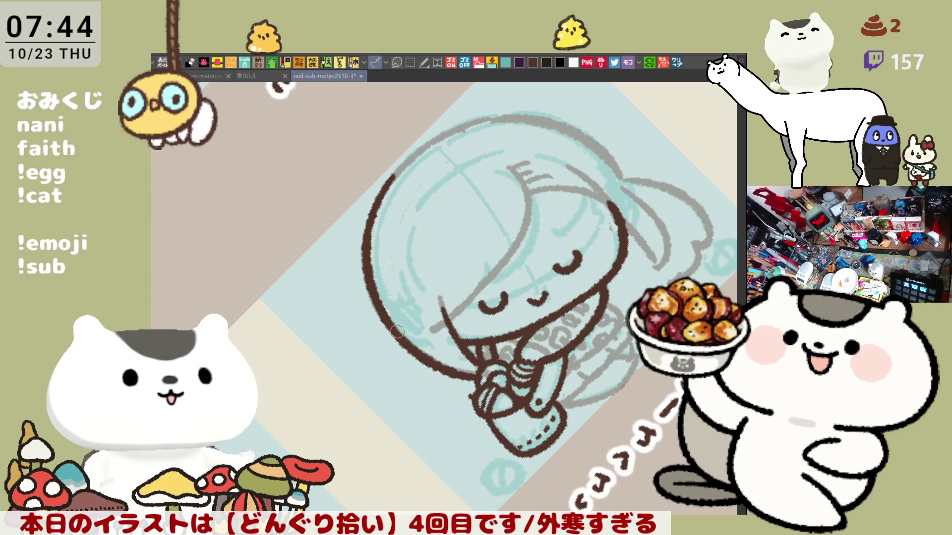
# Unmirror the view and ink a curved brown hair strand and arc inside the head.
pyautogui.press('h')
pyautogui.moveTo(257, 340)
pyautogui.mouseDown()
pyautogui.moveTo(463, 151)
pyautogui.moveTo(468, 212)
pyautogui.mouseUp()
pyautogui.hotkey('ctrl', 'z')
pyautogui.moveTo(470, 145); pyautogui.dragTo(471, 215)
pyautogui.moveTo(451, 180)
pyautogui.mouseDown()
pyautogui.moveTo(535, 246)
pyautogui.moveTo(423, 228)
pyautogui.mouseUp()
pyautogui.hotkey('ctrl', 'z')
pyautogui.hotkey('ctrl', 'z')
pyautogui.moveTo(485, 163); pyautogui.dragTo(447, 199)
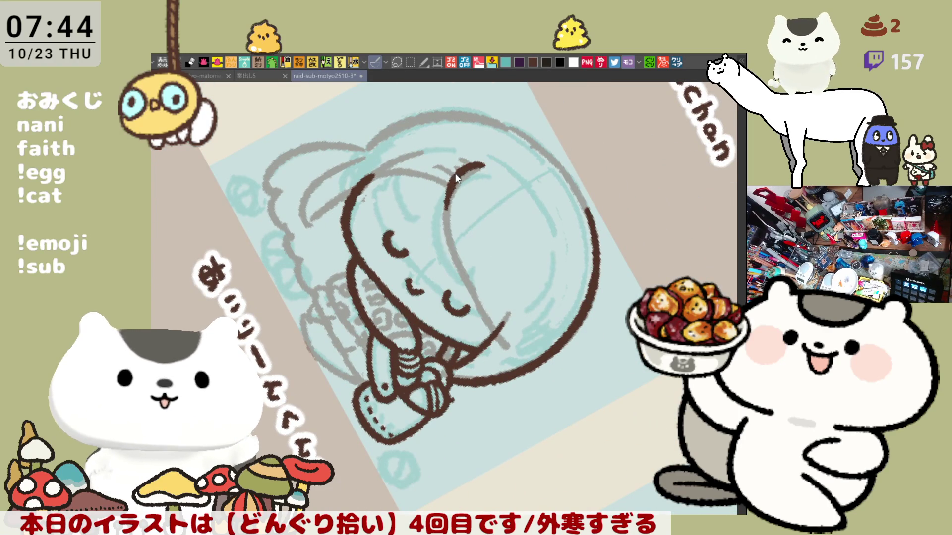
pyautogui.moveTo(465, 267); pyautogui.dragTo(494, 330)
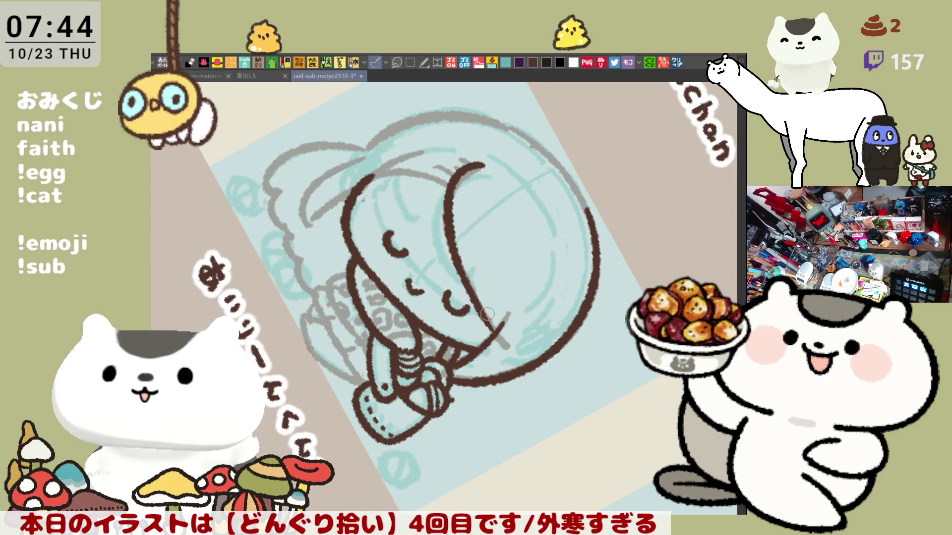
# Reorient the canvas and ink the brown stroke down the side of the hair.
pyautogui.press('h')
pyautogui.press('-')
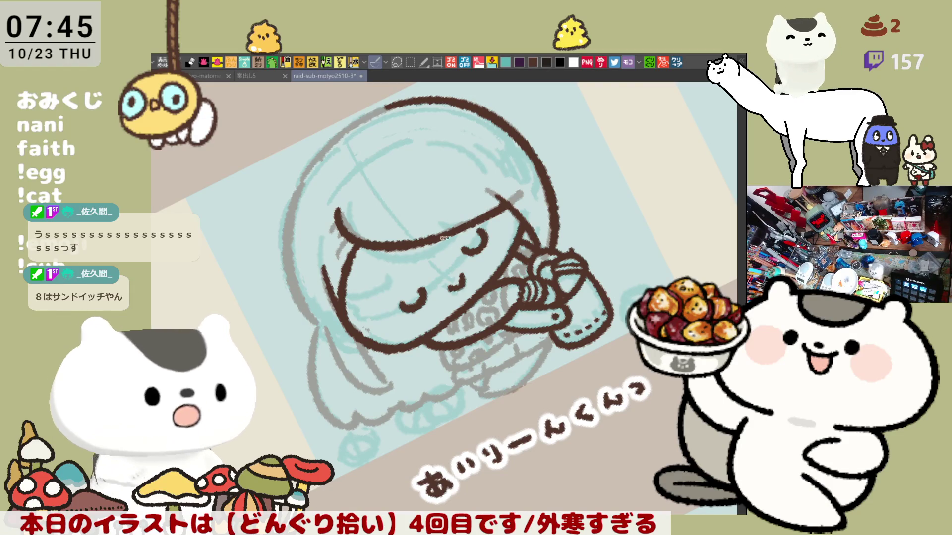
pyautogui.press('^')
pyautogui.press('-')
pyautogui.moveTo(362, 285); pyautogui.dragTo(371, 357)
pyautogui.moveTo(363, 302); pyautogui.dragTo(376, 363)
pyautogui.hotkey('ctrl', 'z')
pyautogui.moveTo(364, 298); pyautogui.dragTo(376, 362)
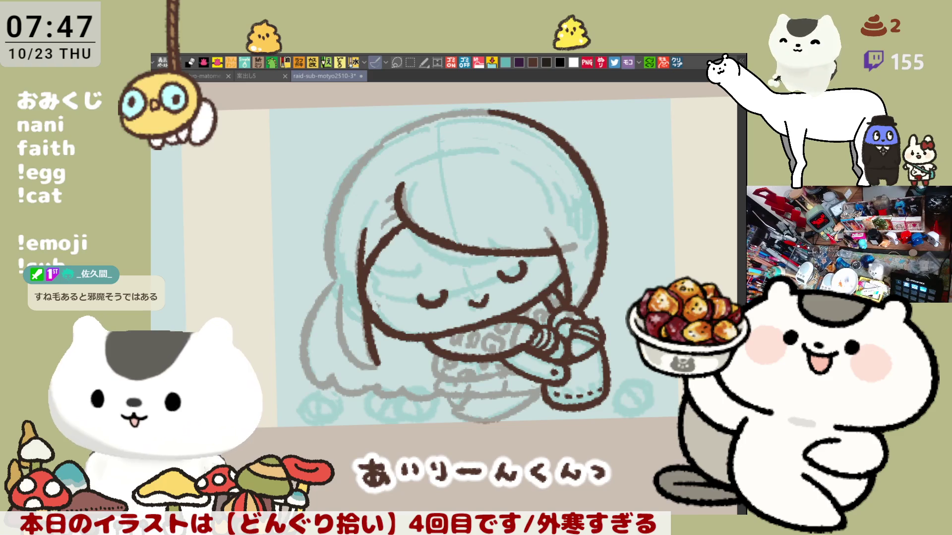
# Ink the left hair-edge stroke in brown from the top, retrying it repeatedly with undo.
pyautogui.moveTo(444, 373); pyautogui.dragTo(448, 373)
pyautogui.scroll(1, 447, 373)
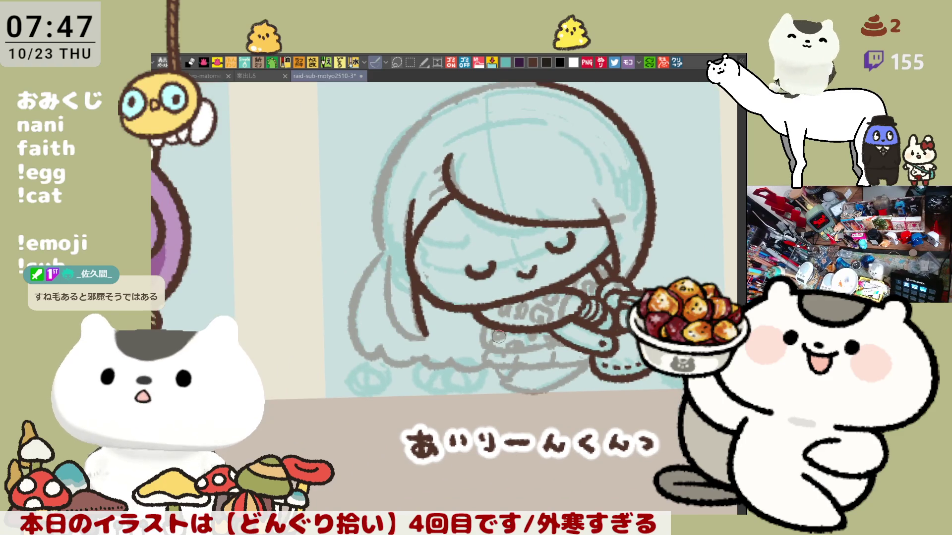
pyautogui.scroll(1, 476, 353)
pyautogui.scroll(1, 498, 336)
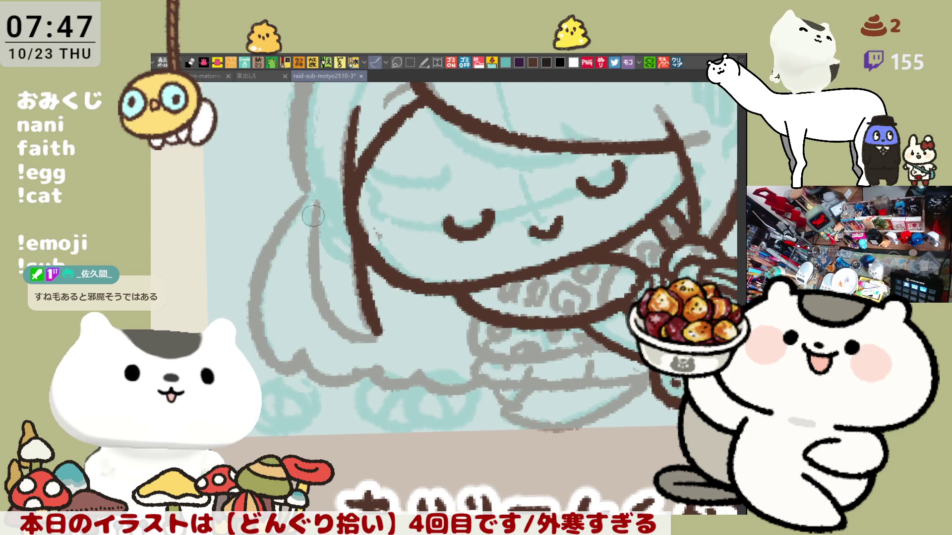
pyautogui.moveTo(313, 195)
pyautogui.mouseDown()
pyautogui.moveTo(305, 223)
pyautogui.moveTo(368, 348)
pyautogui.mouseUp()
pyautogui.hotkey('ctrl', 'z')
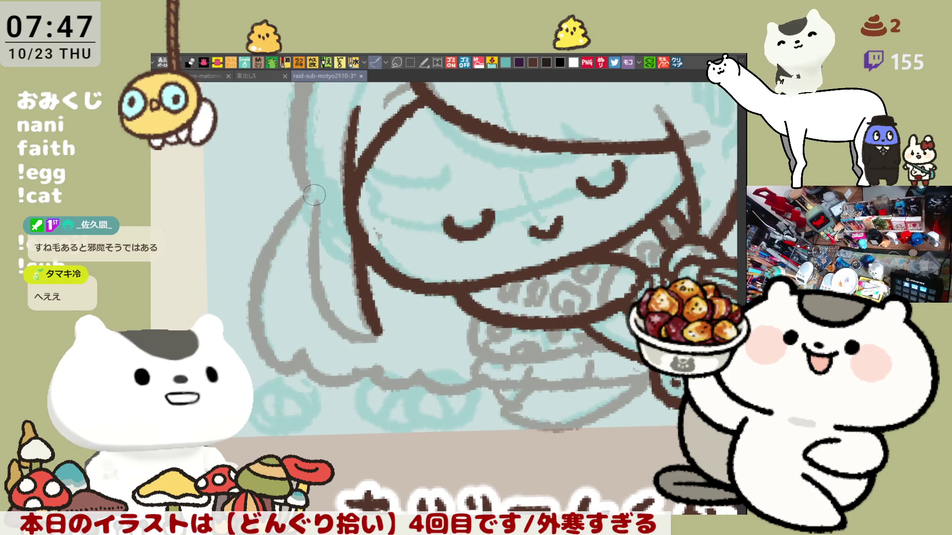
pyautogui.moveTo(316, 198); pyautogui.dragTo(372, 346)
pyautogui.hotkey('ctrl', 'z')
pyautogui.moveTo(312, 195); pyautogui.dragTo(376, 346)
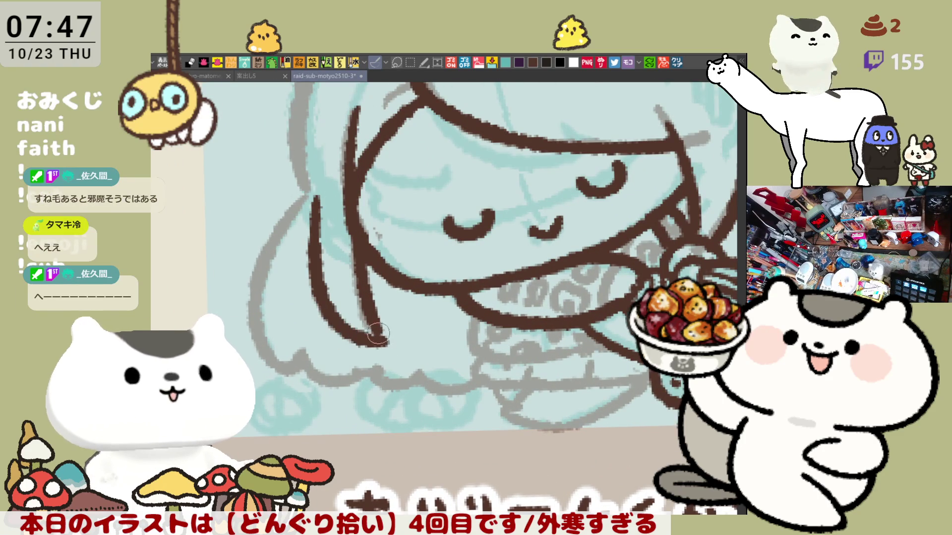
pyautogui.hotkey('ctrl', 'z')
pyautogui.moveTo(313, 195); pyautogui.dragTo(375, 346)
pyautogui.hotkey('ctrl', 'z')
pyautogui.moveTo(313, 190); pyautogui.dragTo(383, 346)
pyautogui.hotkey('ctrl', 'z')
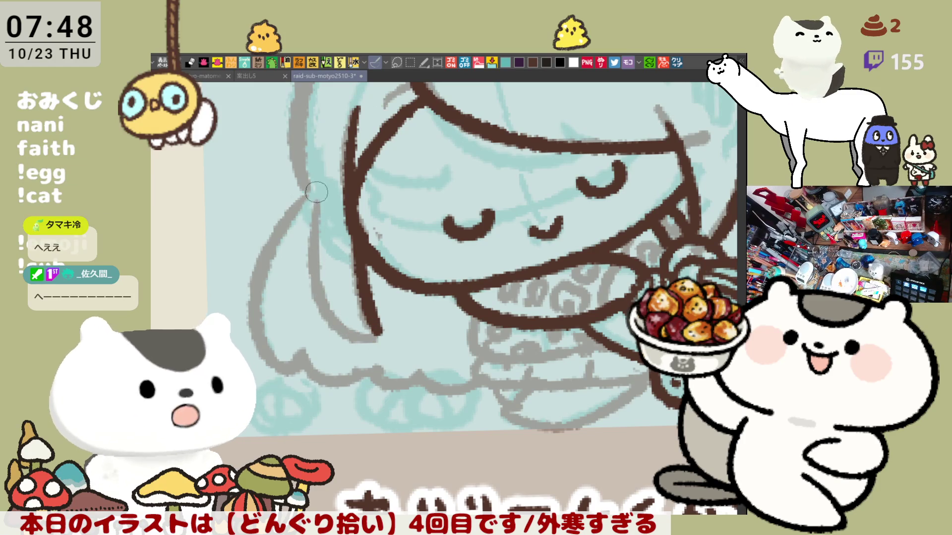
pyautogui.moveTo(312, 257); pyautogui.dragTo(375, 345)
pyautogui.hotkey('ctrl', 'z')
pyautogui.moveTo(312, 192)
pyautogui.mouseDown()
pyautogui.moveTo(358, 339)
pyautogui.moveTo(375, 344)
pyautogui.moveTo(312, 203)
pyautogui.moveTo(383, 342)
pyautogui.moveTo(421, 345)
pyautogui.mouseUp()
pyautogui.hotkey('ctrl', 'z')
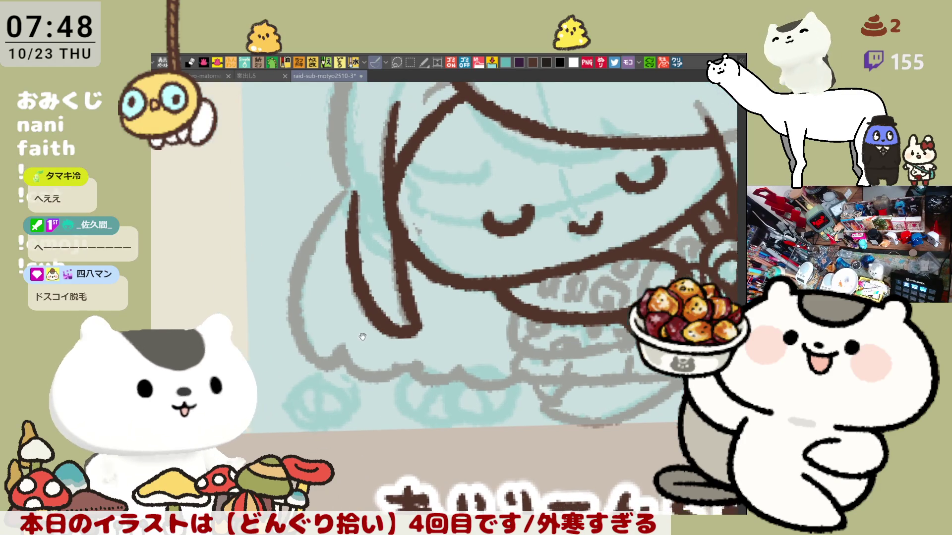
pyautogui.hotkey('ctrl', 'z')
# Draw the brown hair strands down the left side to the bottom, removing a stray mark.
pyautogui.moveTo(379, 187); pyautogui.dragTo(434, 325)
pyautogui.hotkey('ctrl', 'z')
pyautogui.moveTo(375, 181)
pyautogui.mouseDown()
pyautogui.moveTo(375, 298)
pyautogui.moveTo(439, 338)
pyautogui.mouseUp()
pyautogui.hotkey('ctrl', 'z')
pyautogui.moveTo(380, 186); pyautogui.dragTo(438, 337)
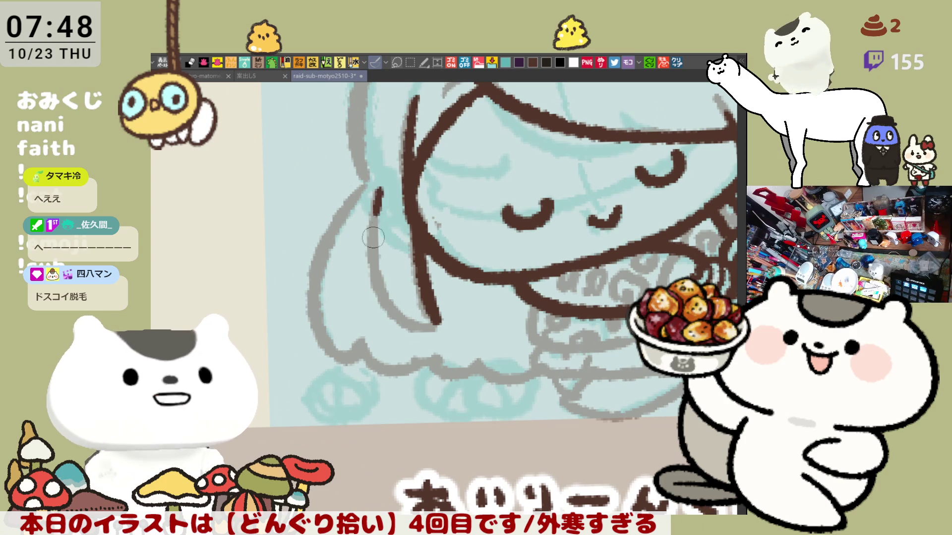
pyautogui.moveTo(418, 292); pyautogui.dragTo(437, 300)
pyautogui.hotkey('ctrl', 'z')
pyautogui.moveTo(383, 186); pyautogui.dragTo(346, 351)
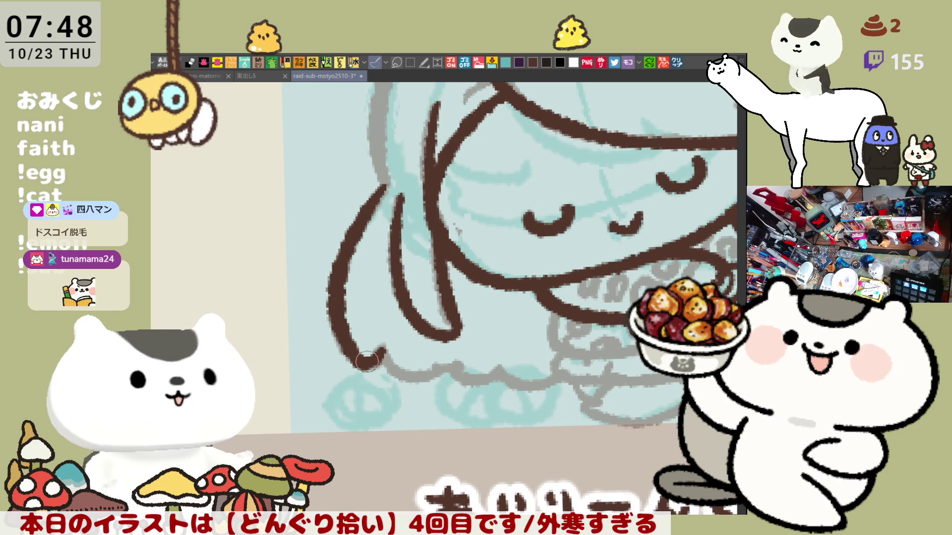
# Extend the lower hair outline to the right to join the existing line, checking it mirrored.
pyautogui.moveTo(387, 392)
pyautogui.mouseDown()
pyautogui.moveTo(301, 312)
pyautogui.moveTo(368, 329)
pyautogui.mouseUp()
pyautogui.hotkey('ctrl', 'z')
pyautogui.moveTo(301, 312); pyautogui.dragTo(372, 327)
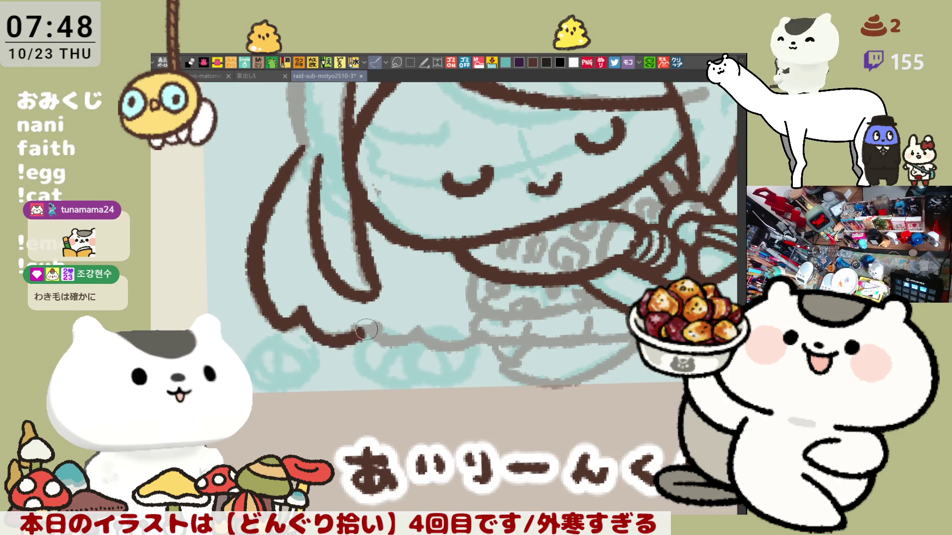
pyautogui.hotkey('ctrl', 'z')
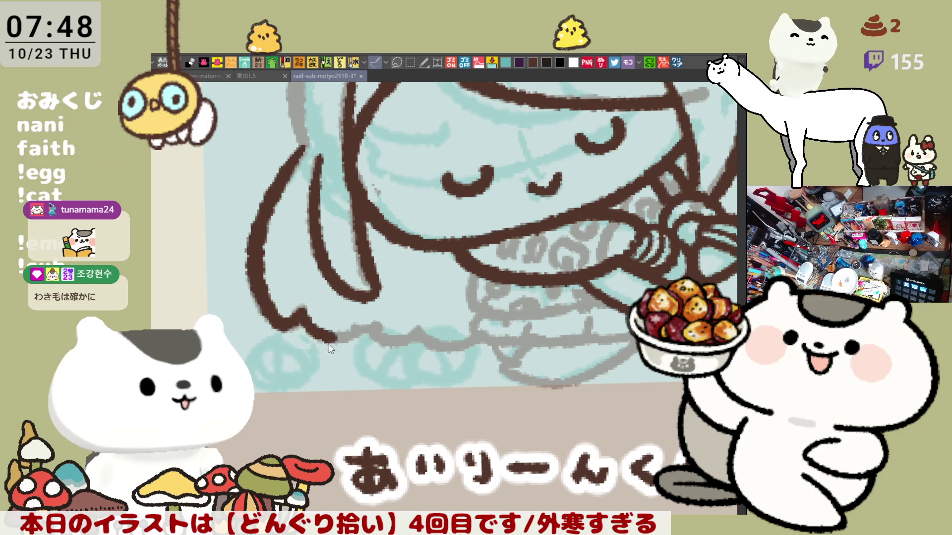
pyautogui.press('h')
pyautogui.moveTo(482, 324); pyautogui.dragTo(527, 335)
pyautogui.press('h')
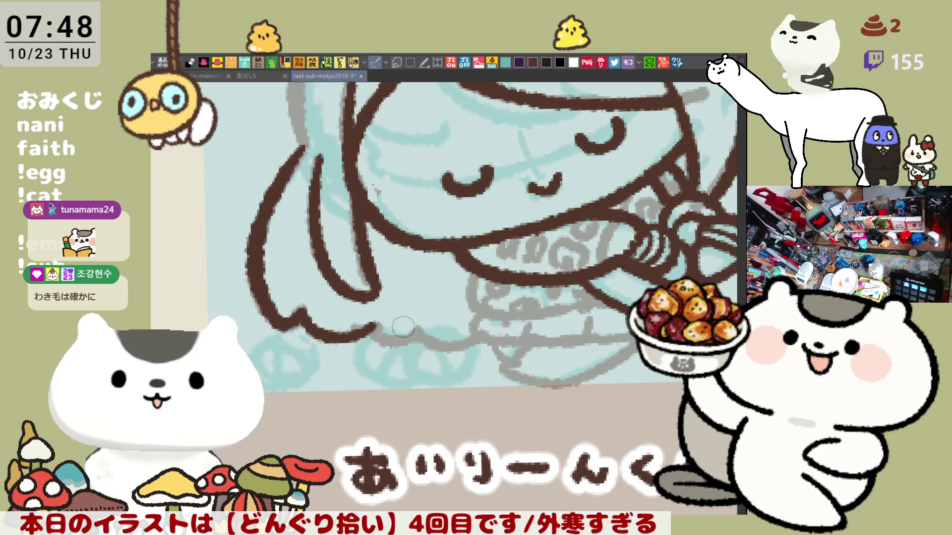
pyautogui.hotkey('ctrl', 'z')
pyautogui.moveTo(313, 320); pyautogui.dragTo(428, 344)
pyautogui.hotkey('ctrl', 'z')
pyautogui.hotkey('ctrl', 'z')
pyautogui.moveTo(368, 316)
pyautogui.mouseDown()
pyautogui.moveTo(384, 339)
pyautogui.moveTo(434, 329)
pyautogui.mouseUp()
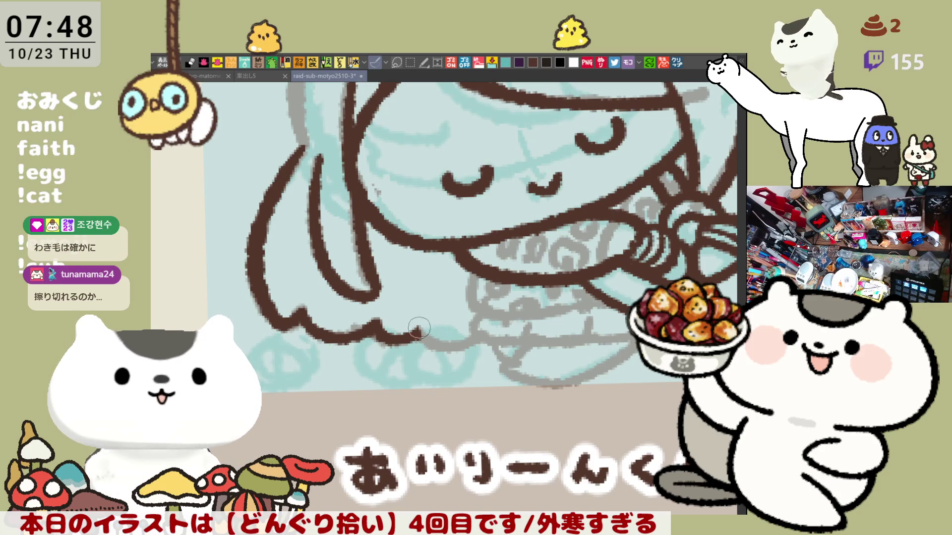
pyautogui.moveTo(408, 336); pyautogui.dragTo(483, 338)
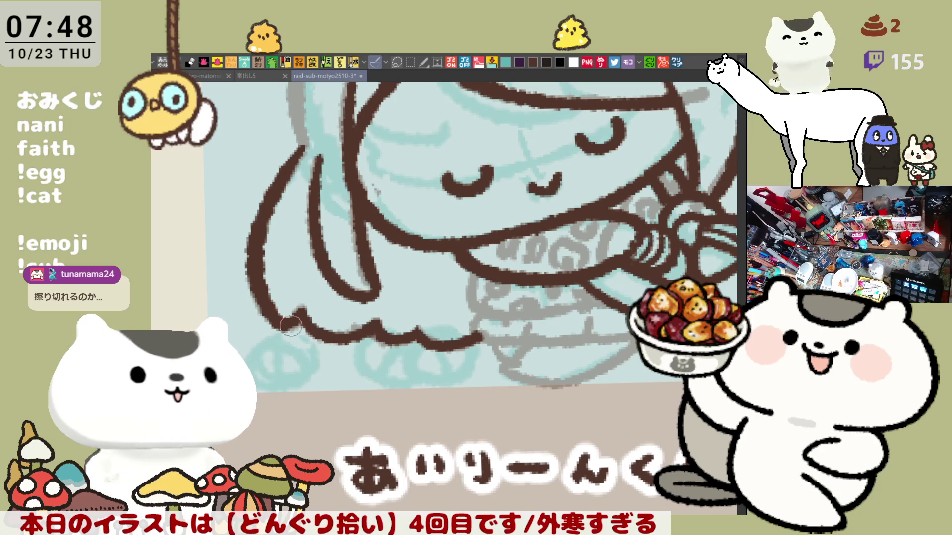
pyautogui.scroll(1, 283, 324)
pyautogui.scroll(1, 571, 283)
pyautogui.moveTo(570, 284); pyautogui.dragTo(413, 292)
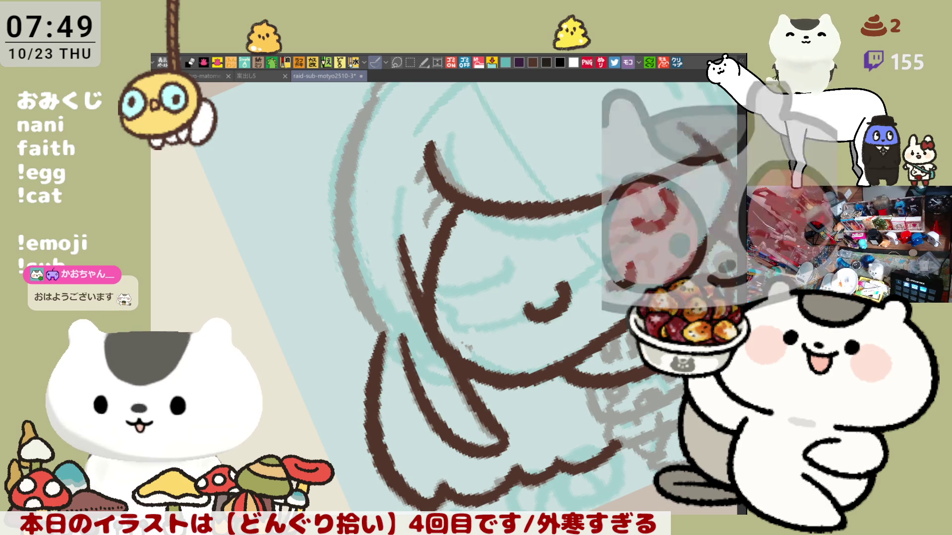
pyautogui.click(676, 63)
pyautogui.scroll(1, 476, 208)
pyautogui.scroll(1, 432, 242)
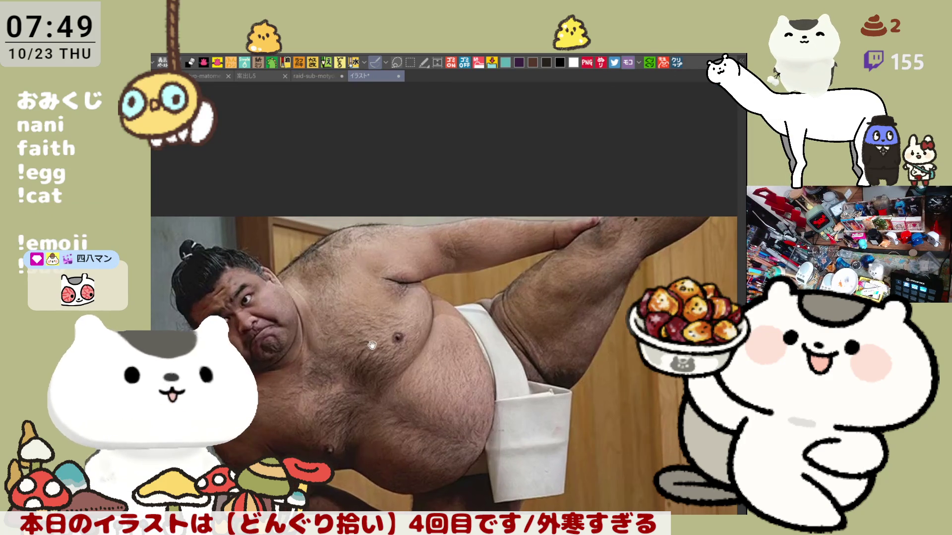
pyautogui.scroll(1, 386, 275)
pyautogui.scroll(1, 337, 308)
pyautogui.scroll(1, 335, 306)
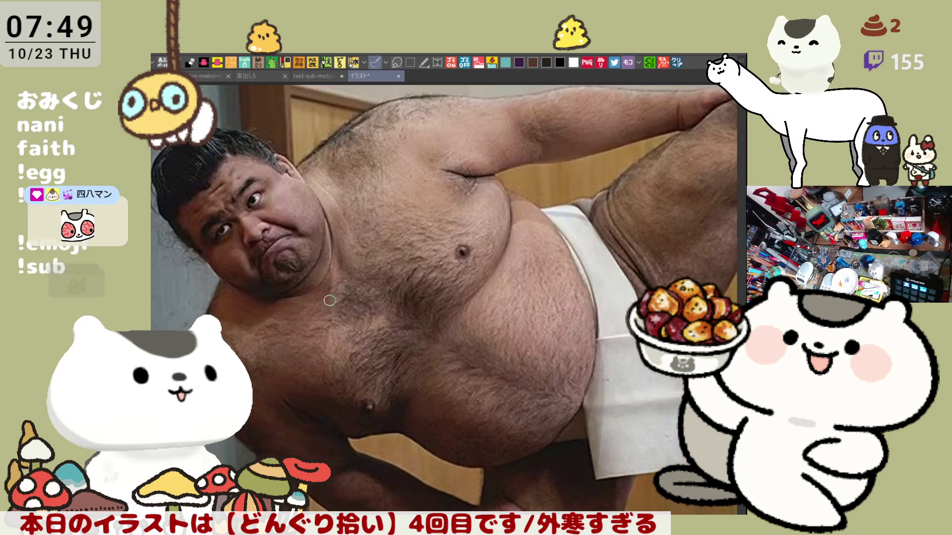
pyautogui.scroll(1, 322, 300)
pyautogui.scroll(1, 330, 296)
pyautogui.scroll(-1, 330, 296)
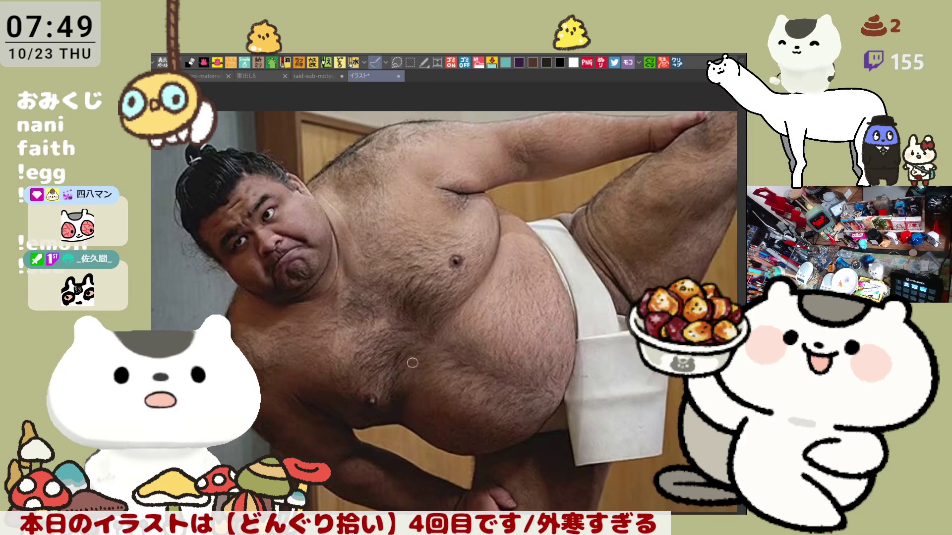
pyautogui.scroll(-2, 330, 296)
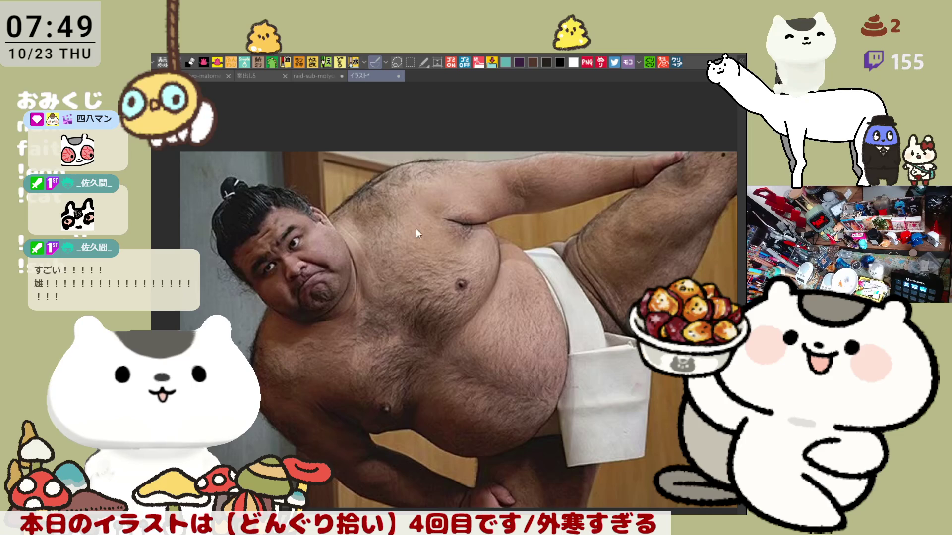
pyautogui.hotkey('ctrl', 'w')
pyautogui.click(674, 64)
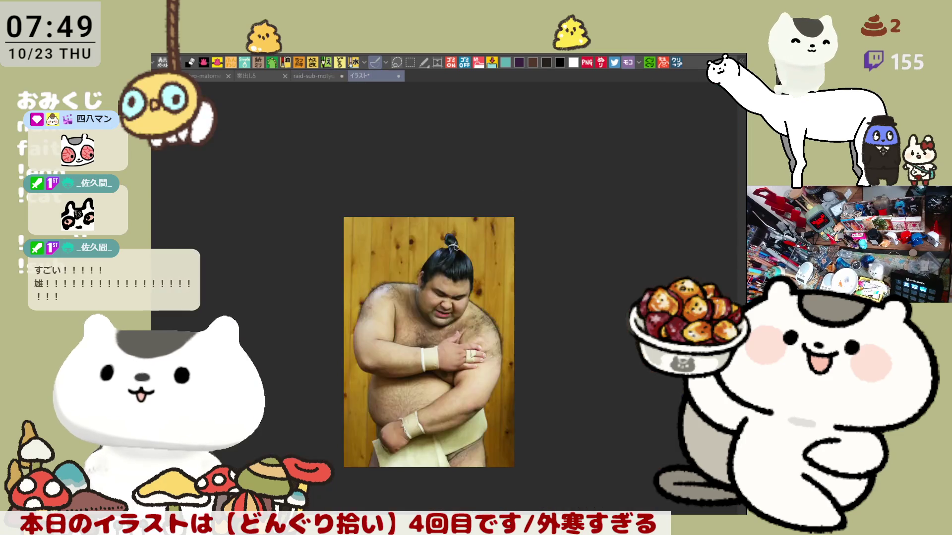
pyautogui.scroll(2, 429, 314)
pyautogui.scroll(2, 429, 314)
pyautogui.scroll(2, 429, 314)
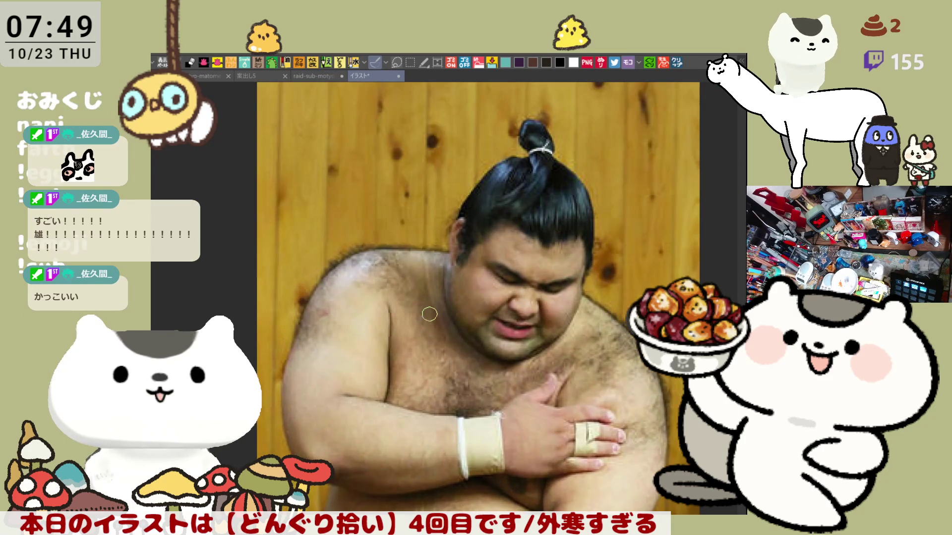
pyautogui.scroll(1, 429, 314)
pyautogui.scroll(1, 430, 313)
pyautogui.scroll(1, 430, 313)
pyautogui.scroll(-1, 429, 314)
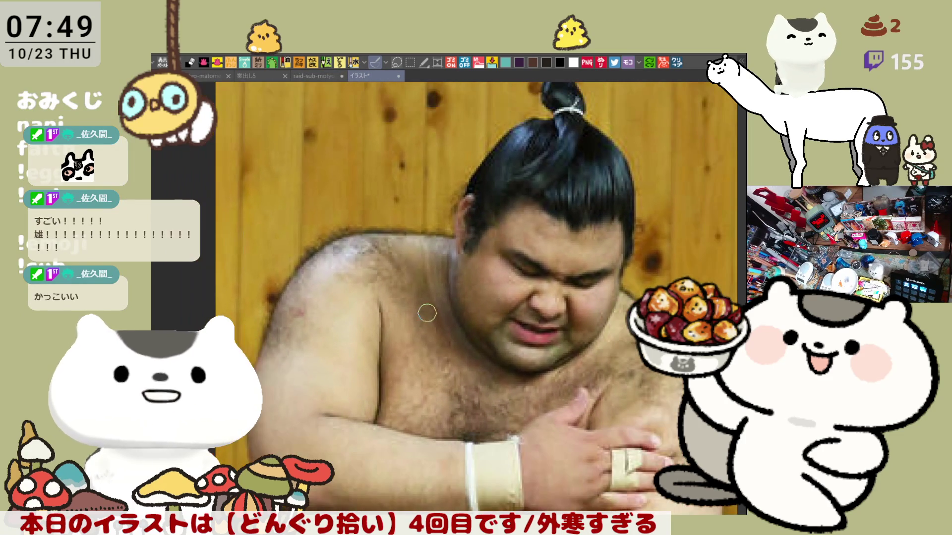
pyautogui.moveTo(426, 313); pyautogui.dragTo(370, 216)
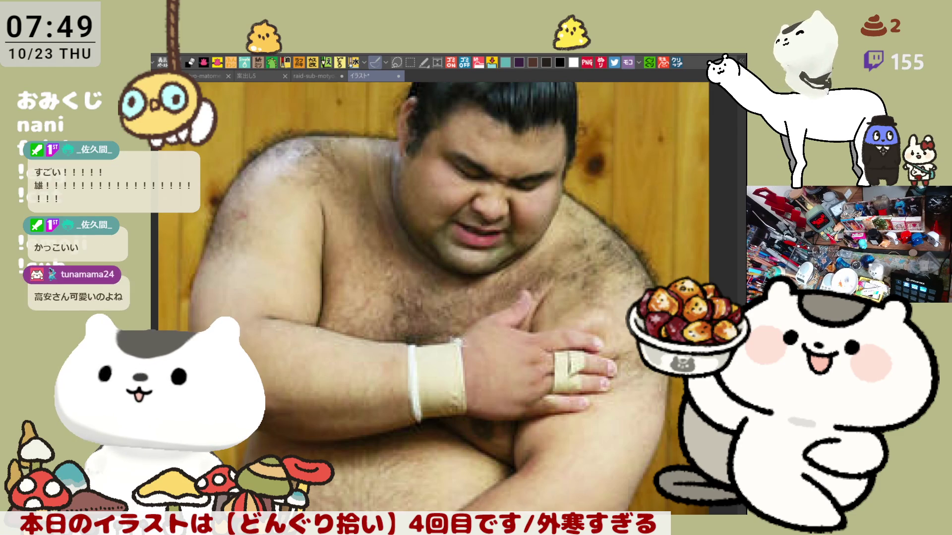
pyautogui.scroll(-1, 662, 327)
pyautogui.scroll(1, 640, 327)
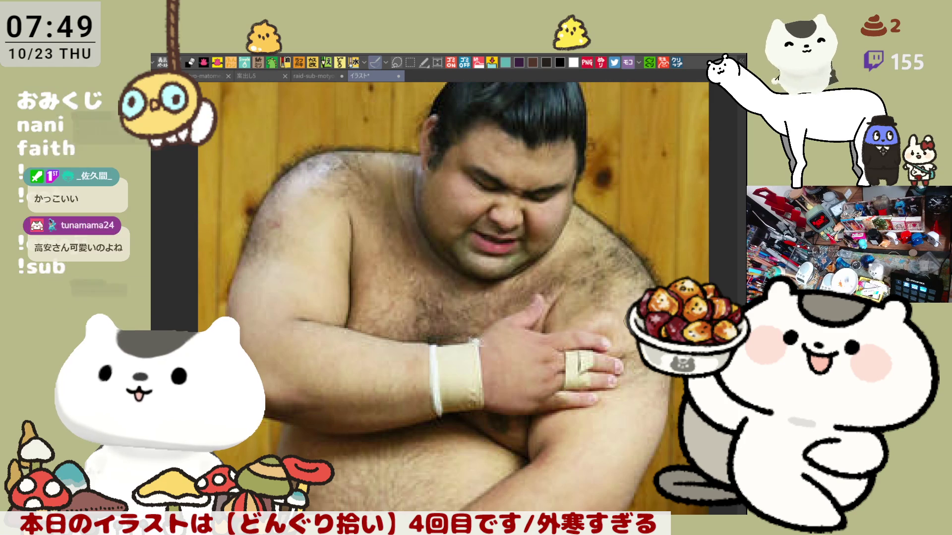
pyautogui.scroll(-1, 622, 327)
pyautogui.scroll(-1, 639, 327)
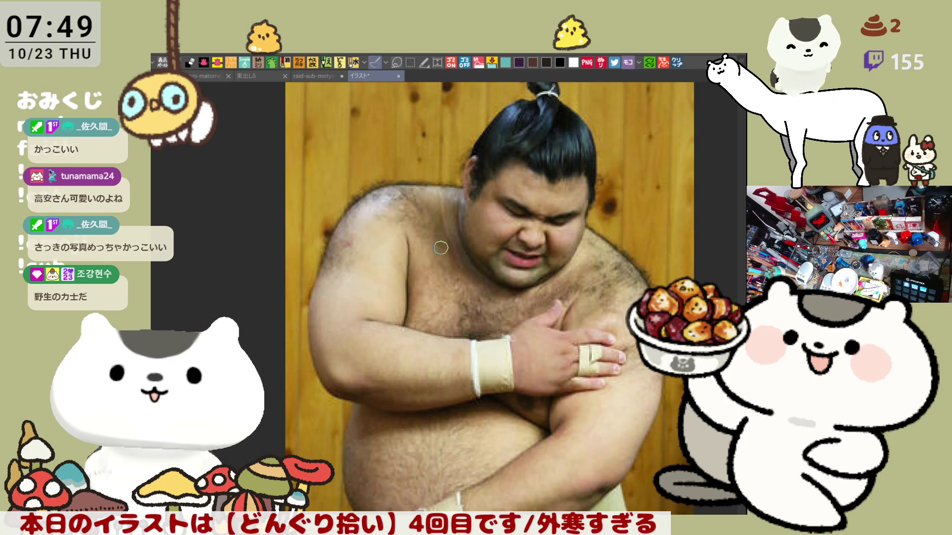
pyautogui.scroll(-1, 457, 236)
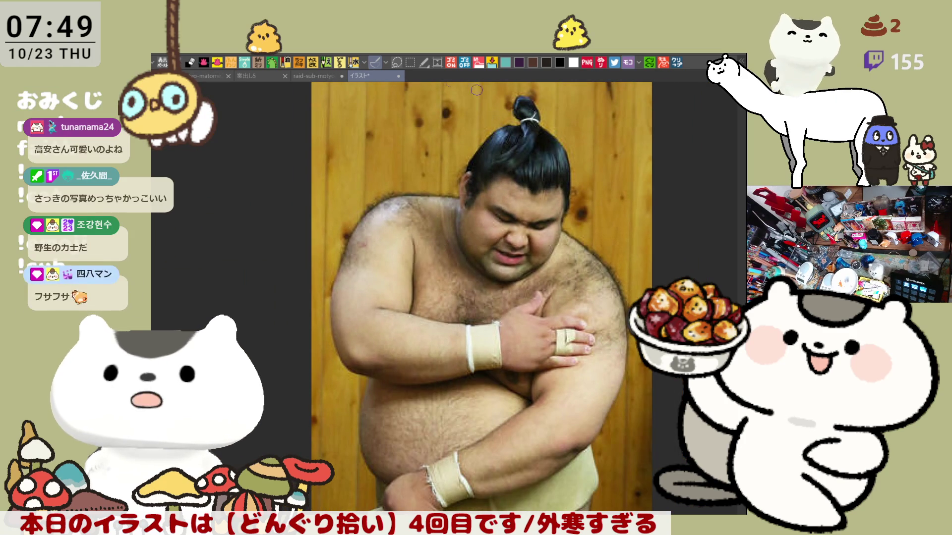
pyautogui.click(398, 76)
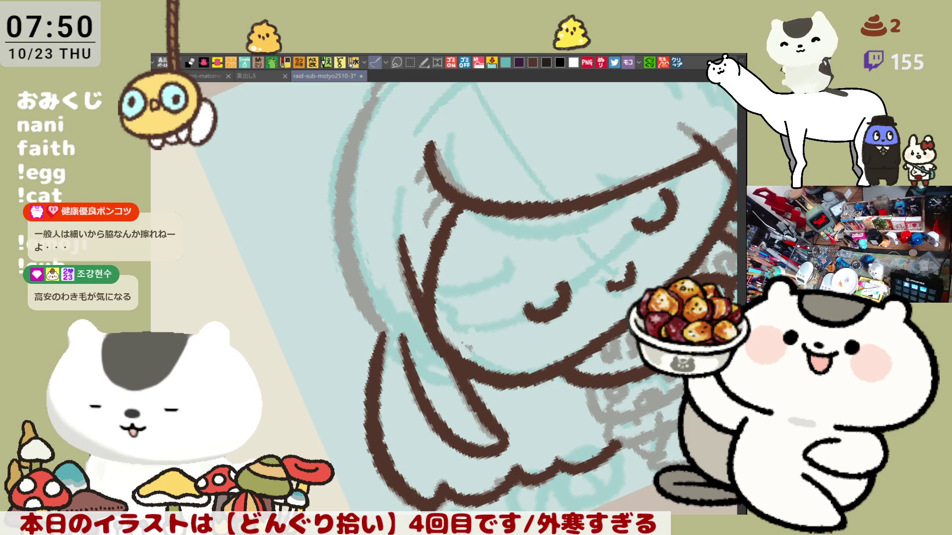
pyautogui.click(678, 63)
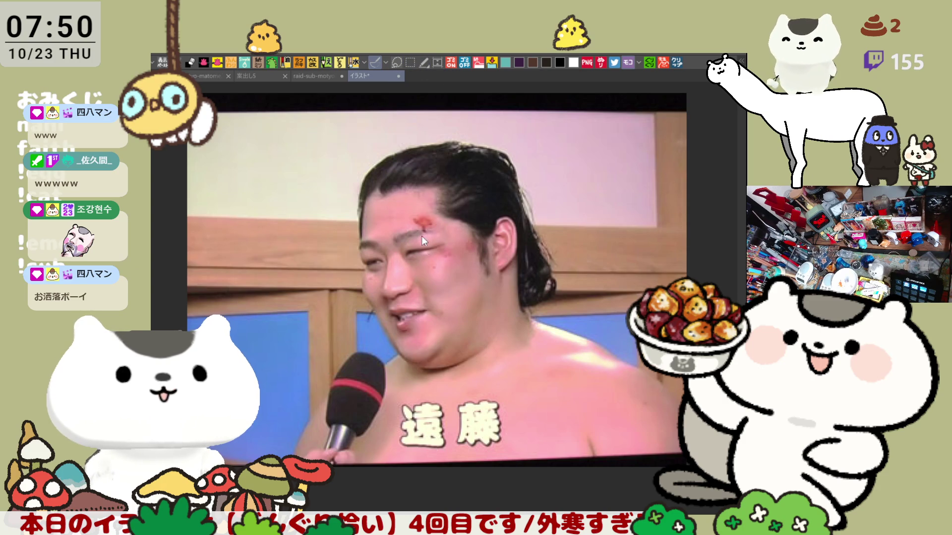
# Close the reference image and begin tracing the left outer head arc in brown.
pyautogui.hotkey('ctrl', 'w')
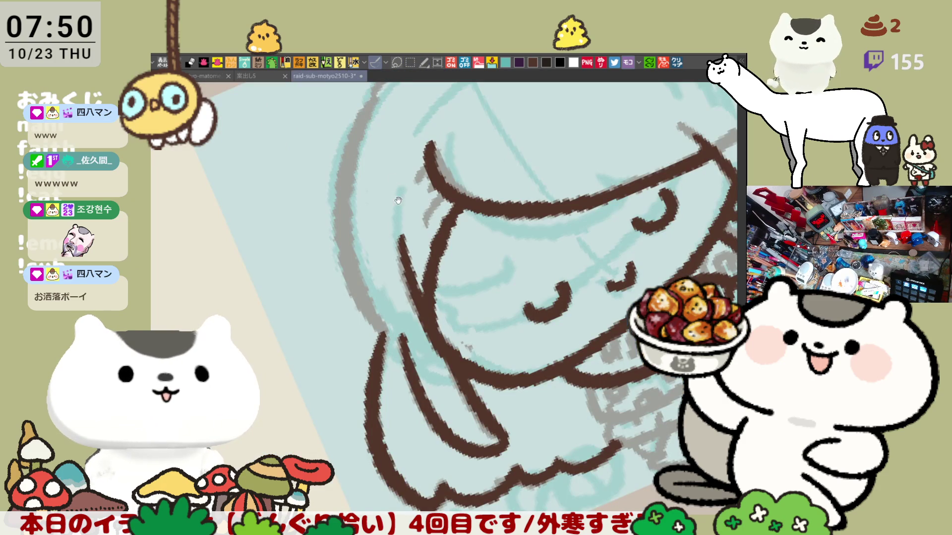
pyautogui.scroll(3, 398, 200)
pyautogui.moveTo(382, 188); pyautogui.dragTo(372, 394)
pyautogui.hotkey('ctrl', 'z')
pyautogui.moveTo(383, 188); pyautogui.dragTo(368, 366)
pyautogui.hotkey('ctrl', 'z')
pyautogui.moveTo(384, 196); pyautogui.dragTo(342, 379)
pyautogui.hotkey('ctrl', 'z')
# Retrace the left head arc from the top downward, undoing each attempt.
pyautogui.moveTo(389, 193); pyautogui.dragTo(350, 361)
pyautogui.hotkey('ctrl', 'z')
pyautogui.moveTo(383, 203); pyautogui.dragTo(349, 360)
pyautogui.hotkey('ctrl', 'z')
pyautogui.moveTo(388, 190)
pyautogui.mouseDown()
pyautogui.moveTo(358, 315)
pyautogui.moveTo(369, 380)
pyautogui.mouseUp()
pyautogui.hotkey('ctrl', 'z')
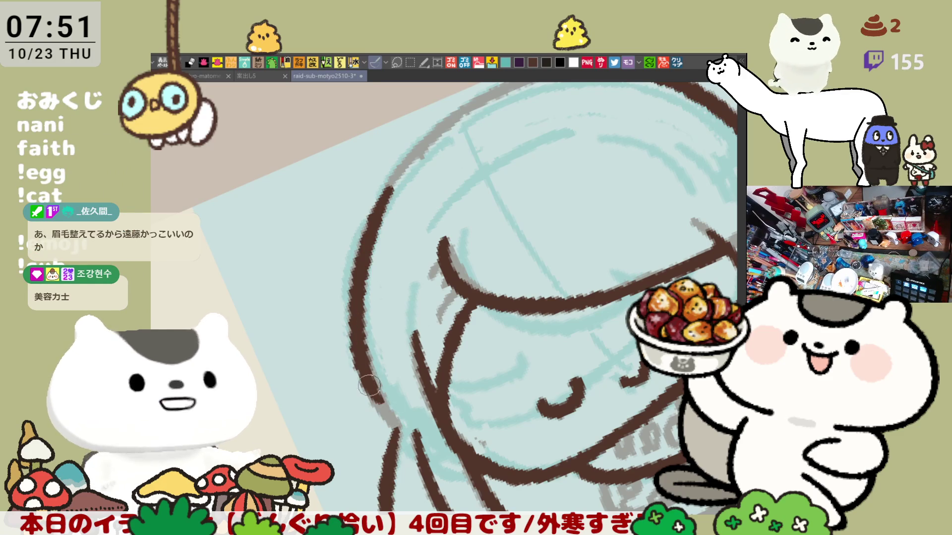
pyautogui.scroll(-2, 451, 300)
pyautogui.scroll(-1, 526, 278)
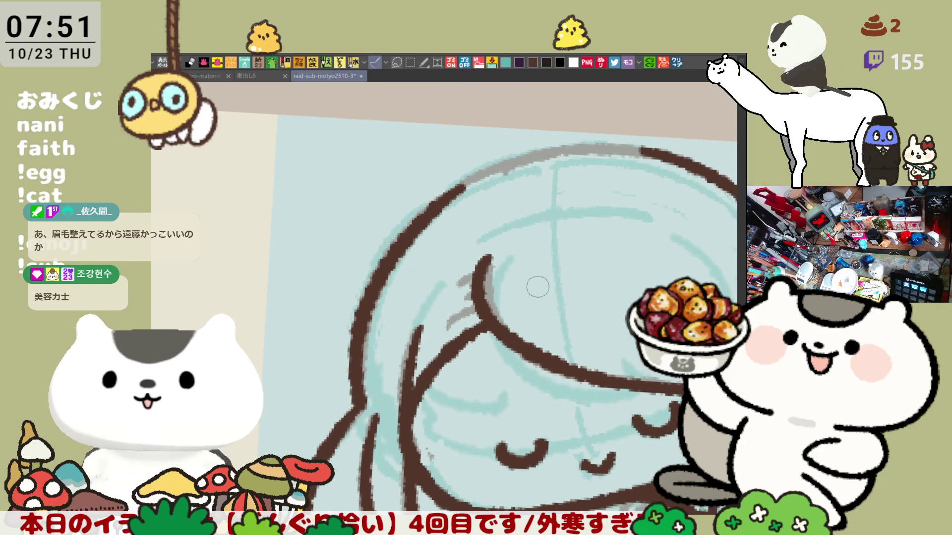
pyautogui.scroll(-2, 521, 282)
pyautogui.scroll(-1, 417, 302)
pyautogui.scroll(-2, 486, 308)
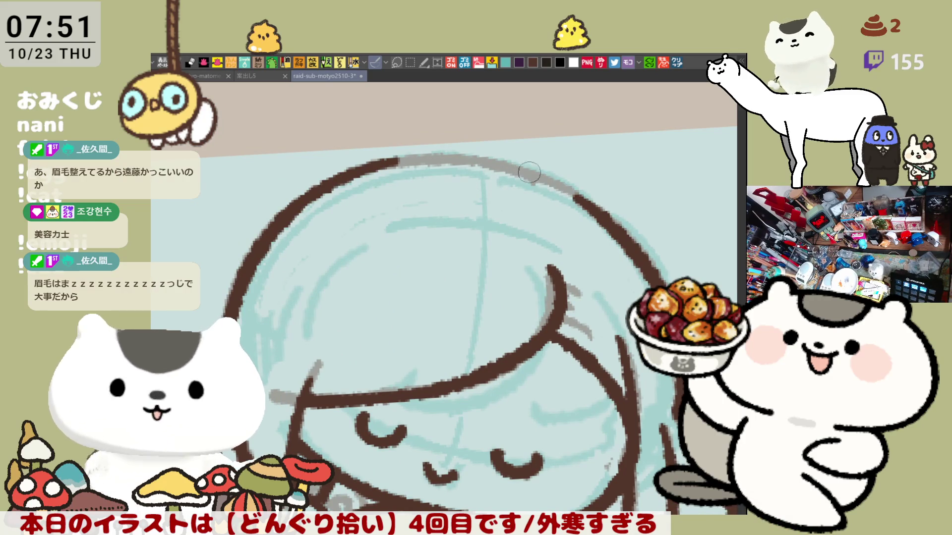
# Ink the left arc of the head outline in dark brown, redoing the stroke until it sits right.
pyautogui.moveTo(562, 186)
pyautogui.mouseDown()
pyautogui.moveTo(557, 201)
pyautogui.moveTo(352, 213)
pyautogui.moveTo(394, 216)
pyautogui.moveTo(403, 160)
pyautogui.moveTo(356, 254)
pyautogui.mouseUp()
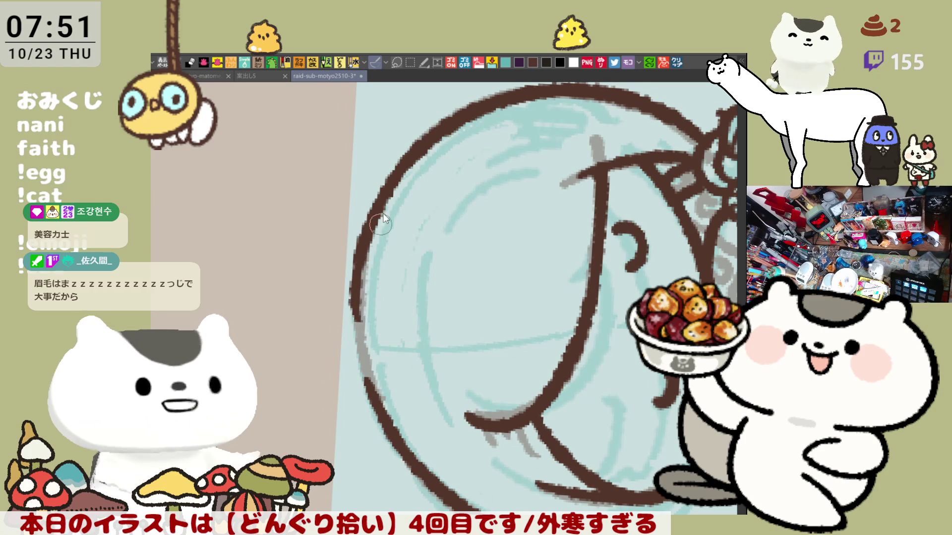
pyautogui.moveTo(373, 245); pyautogui.dragTo(364, 302)
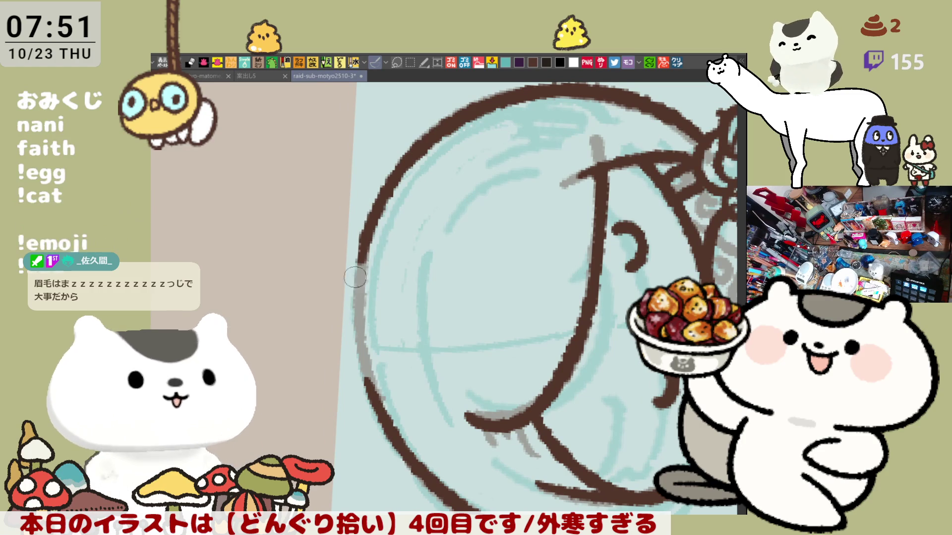
pyautogui.moveTo(373, 234); pyautogui.dragTo(361, 330)
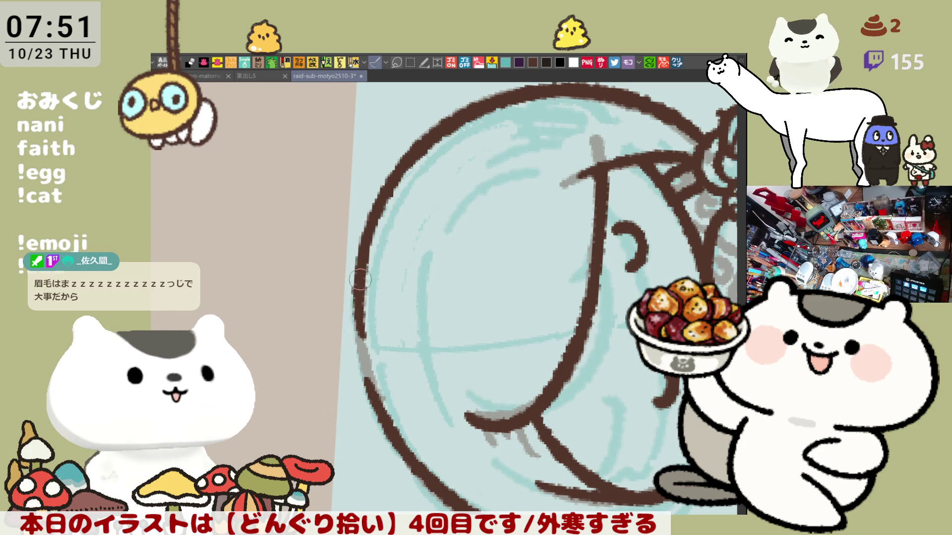
pyautogui.hotkey('ctrl', 'z')
pyautogui.hotkey('ctrl', 'z')
pyautogui.moveTo(376, 212); pyautogui.dragTo(355, 327)
pyautogui.hotkey('ctrl', 'z')
pyautogui.moveTo(373, 216); pyautogui.dragTo(355, 331)
pyautogui.hotkey('ctrl', 'z')
pyautogui.hotkey('ctrl', 'z')
pyautogui.moveTo(375, 212)
pyautogui.mouseDown()
pyautogui.moveTo(353, 327)
pyautogui.moveTo(361, 310)
pyautogui.moveTo(372, 395)
pyautogui.mouseUp()
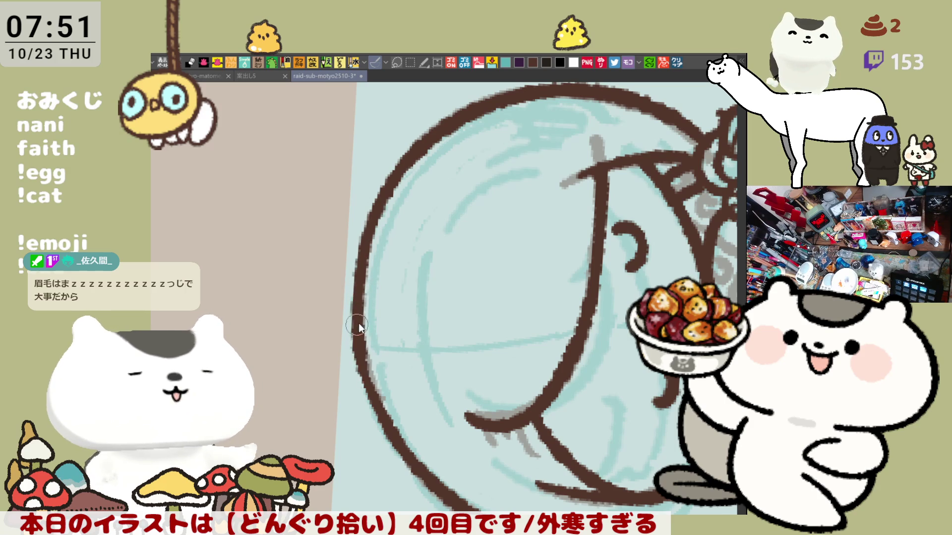
pyautogui.hotkey('ctrl', 'z')
pyautogui.moveTo(358, 289); pyautogui.dragTo(370, 388)
pyautogui.hotkey('ctrl', 'z')
pyautogui.moveTo(356, 297); pyautogui.dragTo(368, 366)
pyautogui.hotkey('ctrl', 'z')
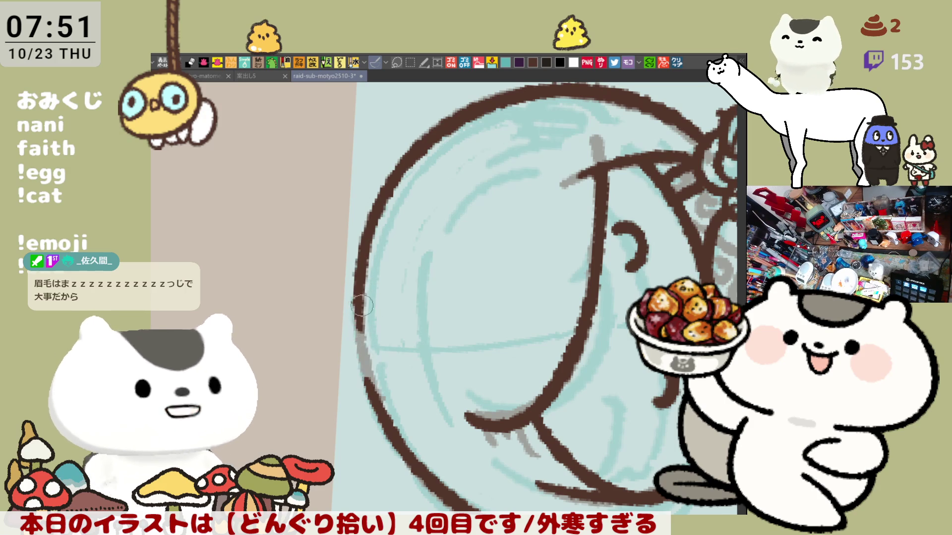
pyautogui.moveTo(357, 302); pyautogui.dragTo(370, 394)
pyautogui.hotkey('ctrl', 'z')
pyautogui.moveTo(357, 301); pyautogui.dragTo(369, 390)
# Ink the top arc of the head outline, retrying the curve several times.
pyautogui.moveTo(388, 295)
pyautogui.mouseDown()
pyautogui.moveTo(401, 394)
pyautogui.moveTo(433, 329)
pyautogui.mouseUp()
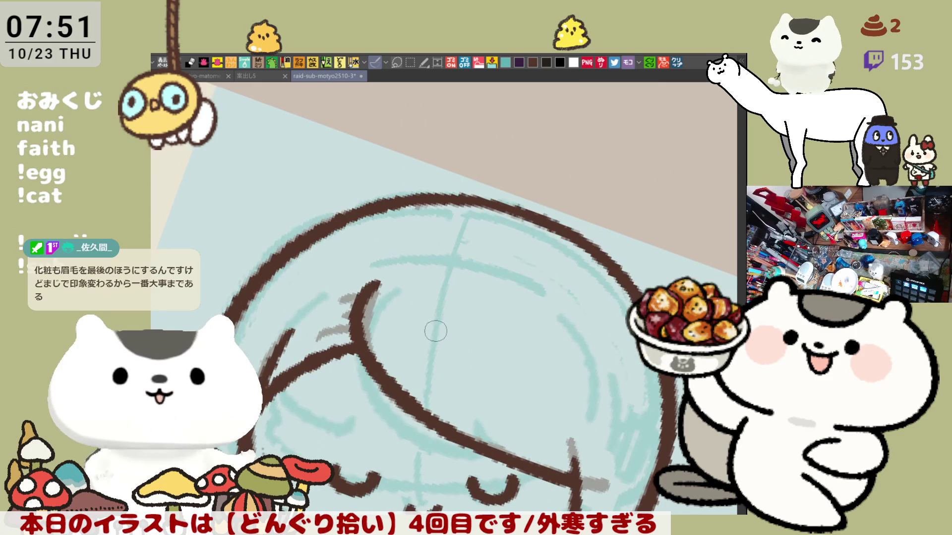
pyautogui.moveTo(381, 211); pyautogui.dragTo(490, 200)
pyautogui.hotkey('ctrl', 'z')
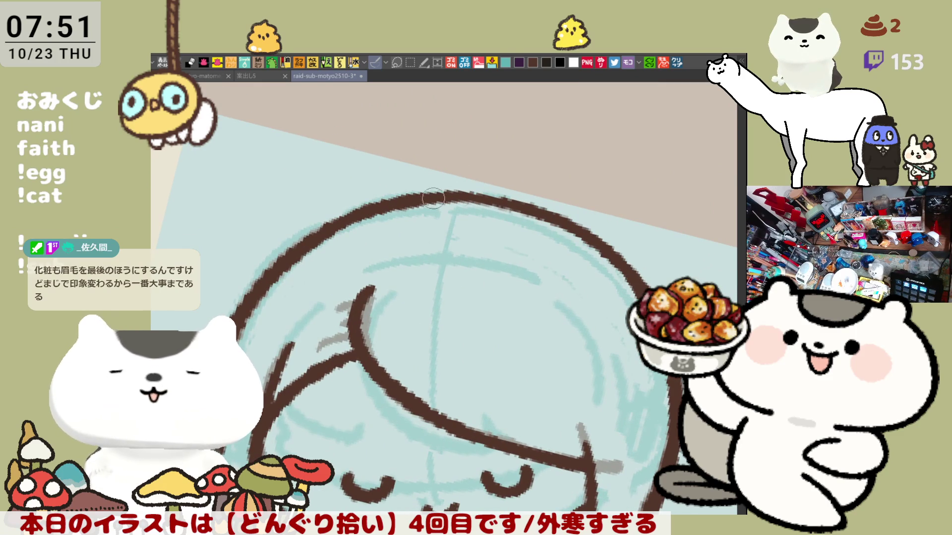
pyautogui.hotkey('ctrl', 'z')
pyautogui.moveTo(433, 197); pyautogui.dragTo(524, 209)
pyautogui.hotkey('ctrl', 'z')
pyautogui.moveTo(423, 197); pyautogui.dragTo(511, 202)
pyautogui.hotkey('ctrl', 'z')
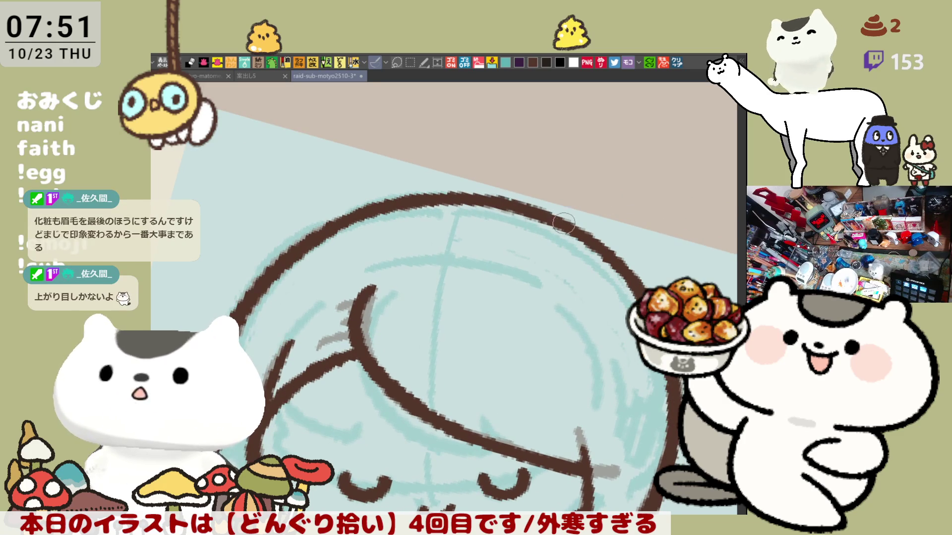
# After a few discarded trial strokes, ink a short hair strand beside the bangs.
pyautogui.moveTo(554, 221)
pyautogui.mouseDown()
pyautogui.moveTo(433, 239)
pyautogui.moveTo(362, 206)
pyautogui.moveTo(483, 172)
pyautogui.mouseUp()
pyautogui.hotkey('ctrl', 'z')
pyautogui.moveTo(371, 208); pyautogui.dragTo(481, 179)
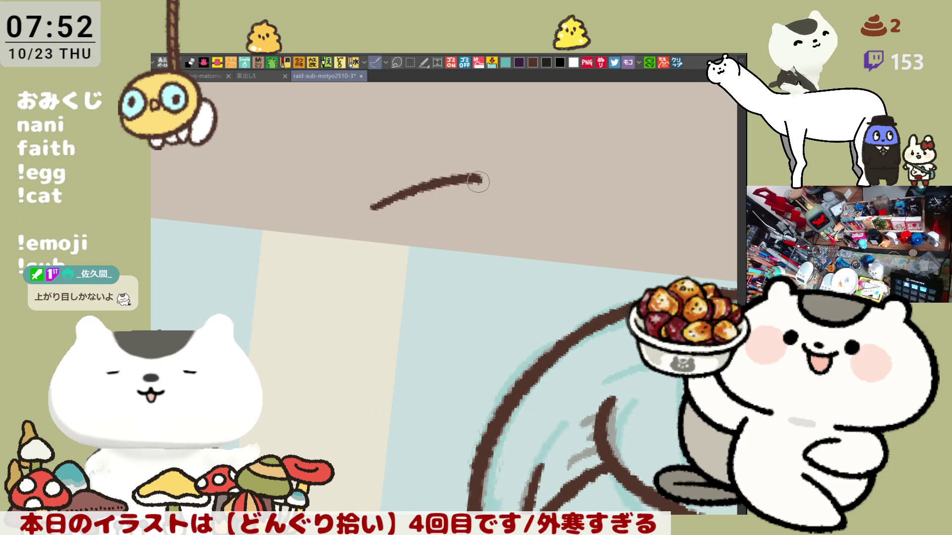
pyautogui.hotkey('ctrl', 'z')
pyautogui.moveTo(394, 216); pyautogui.dragTo(502, 198)
pyautogui.hotkey('ctrl', 'z')
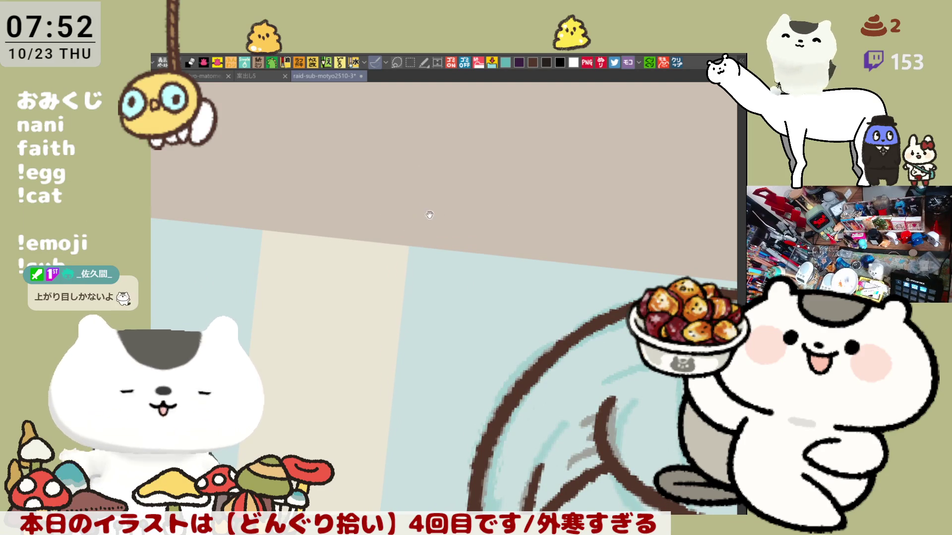
pyautogui.moveTo(432, 210); pyautogui.dragTo(417, 154)
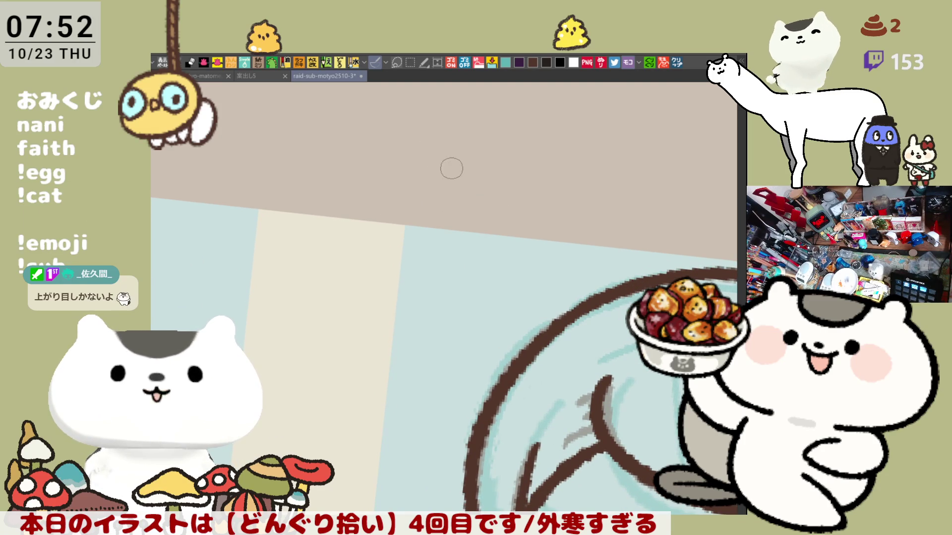
pyautogui.moveTo(487, 254); pyautogui.dragTo(374, 227)
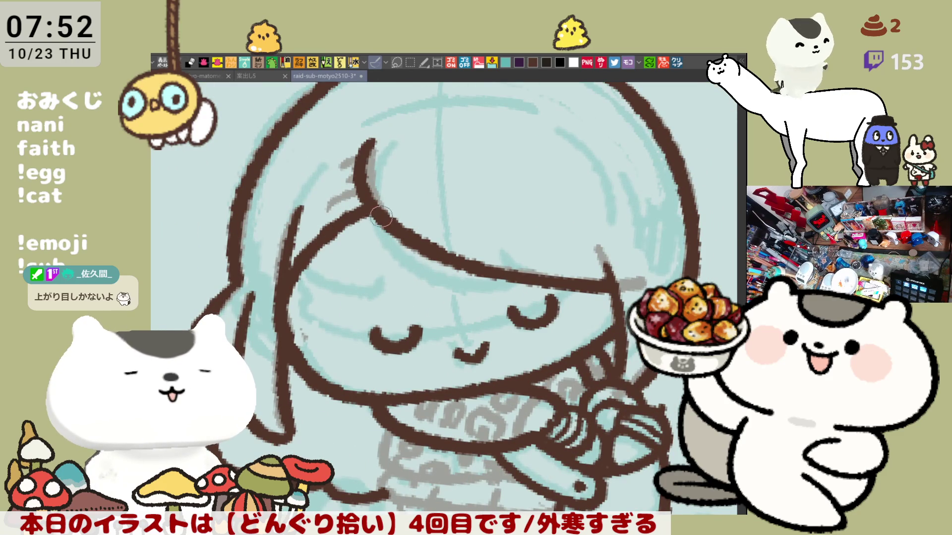
pyautogui.moveTo(385, 224); pyautogui.dragTo(401, 240)
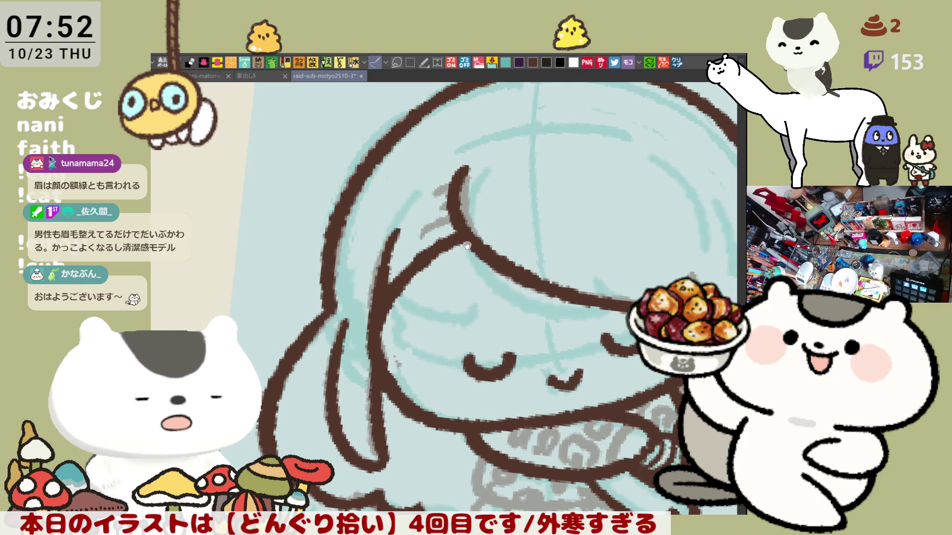
pyautogui.scroll(-1, 386, 252)
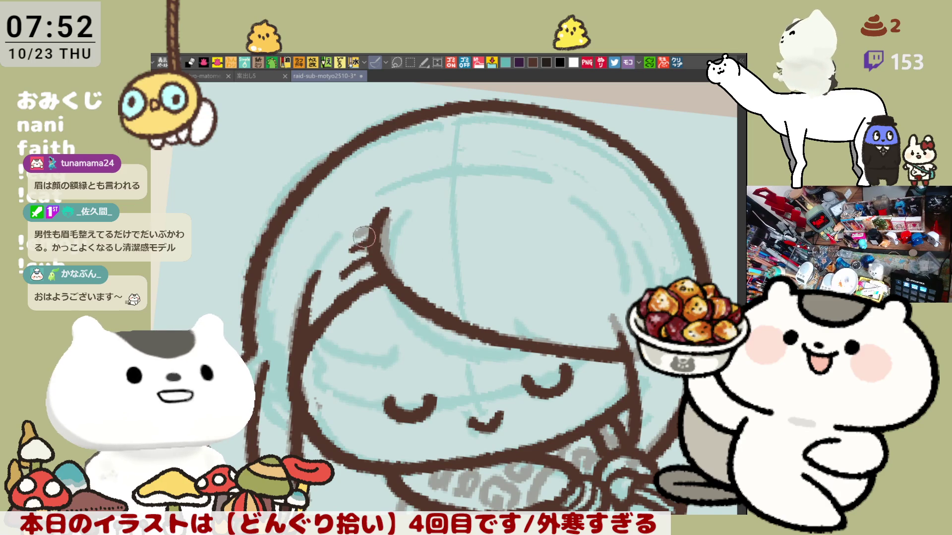
pyautogui.moveTo(345, 241); pyautogui.dragTo(374, 224)
pyautogui.scroll(-3, 332, 247)
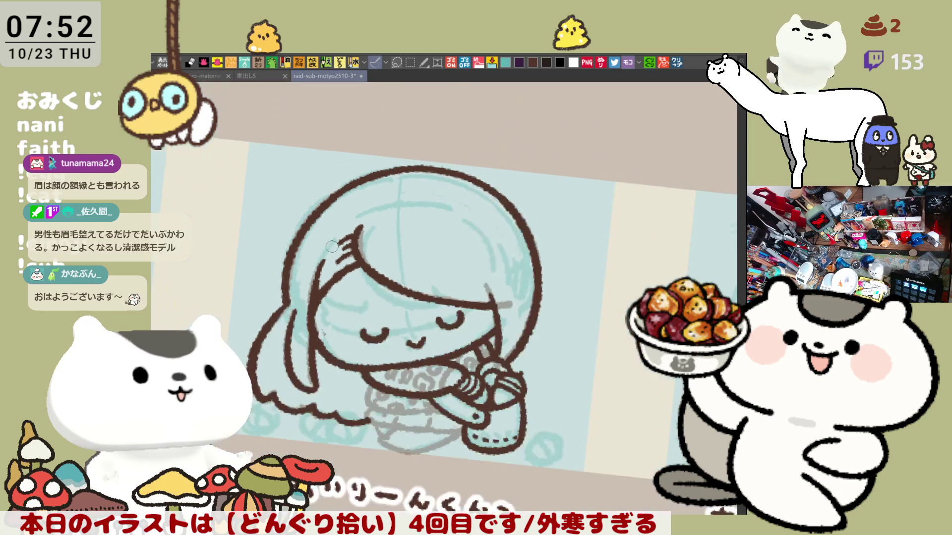
pyautogui.scroll(-1, 333, 248)
pyautogui.scroll(2, 332, 246)
pyautogui.scroll(2, 332, 247)
pyautogui.scroll(1, 332, 247)
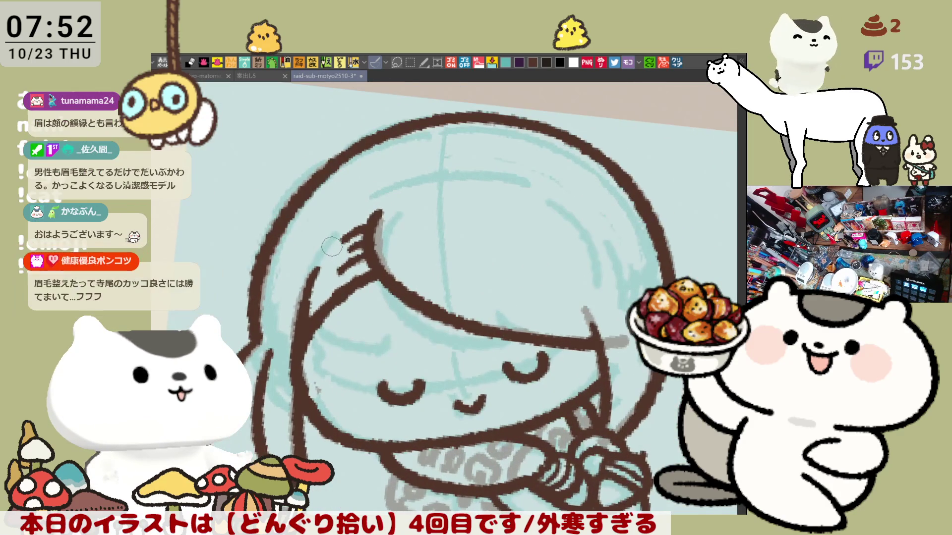
pyautogui.scroll(1, 332, 247)
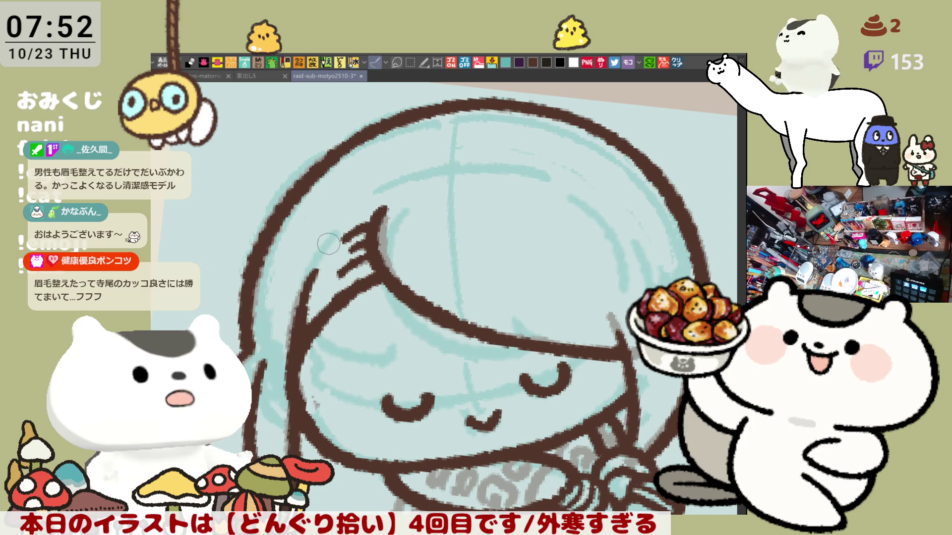
pyautogui.scroll(-3, 327, 243)
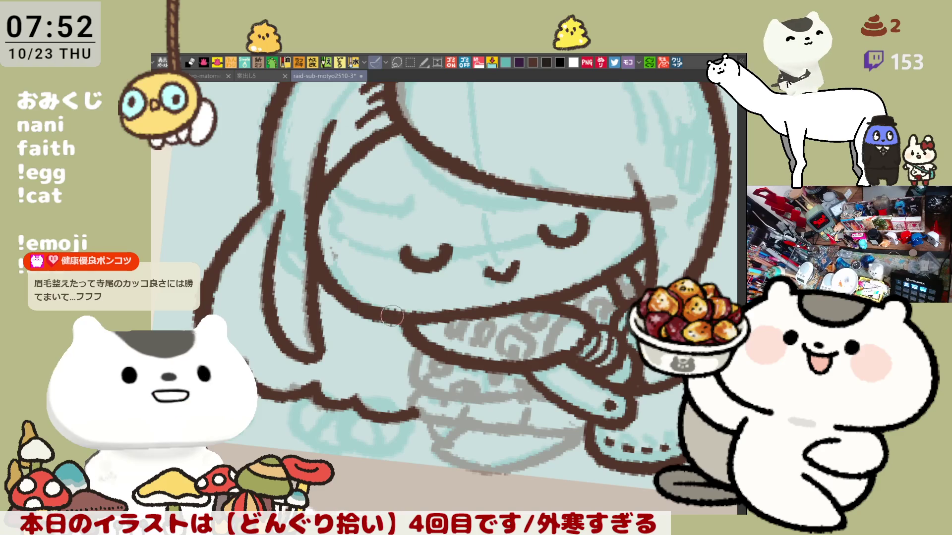
# Ink the arm line below the collar, redrawing its downward curve repeatedly.
pyautogui.press('-')
pyautogui.press('-')
pyautogui.hotkey('ctrl', '+')
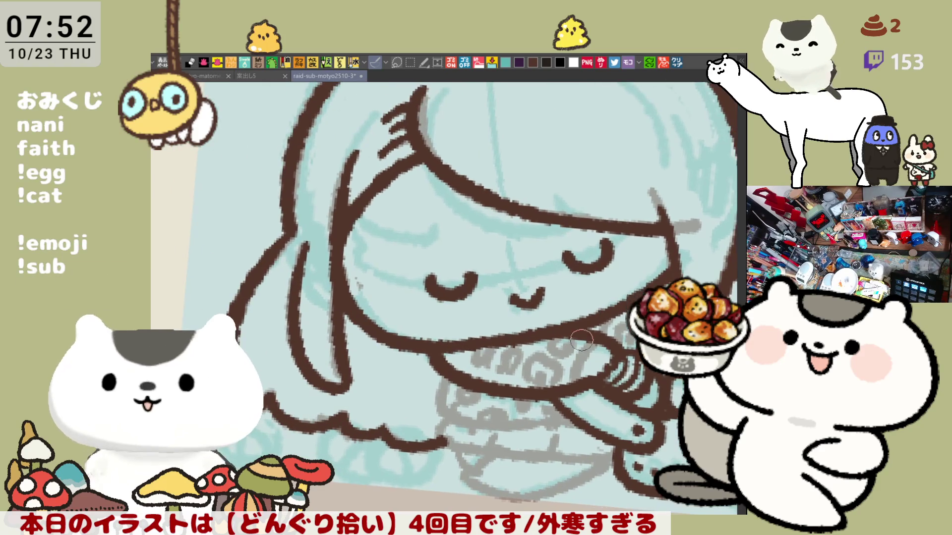
pyautogui.press('-')
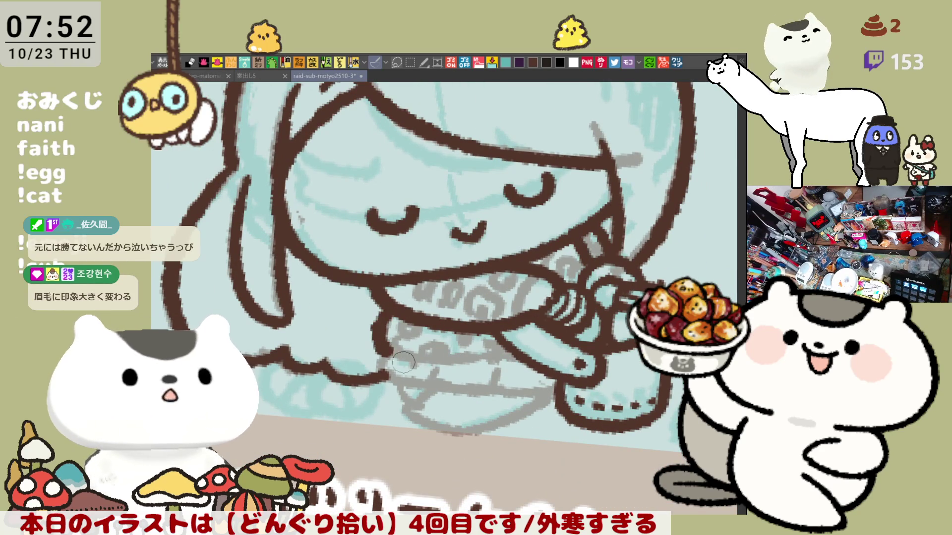
pyautogui.moveTo(385, 306); pyautogui.dragTo(432, 364)
pyautogui.hotkey('ctrl', 'z')
pyautogui.moveTo(381, 305); pyautogui.dragTo(435, 371)
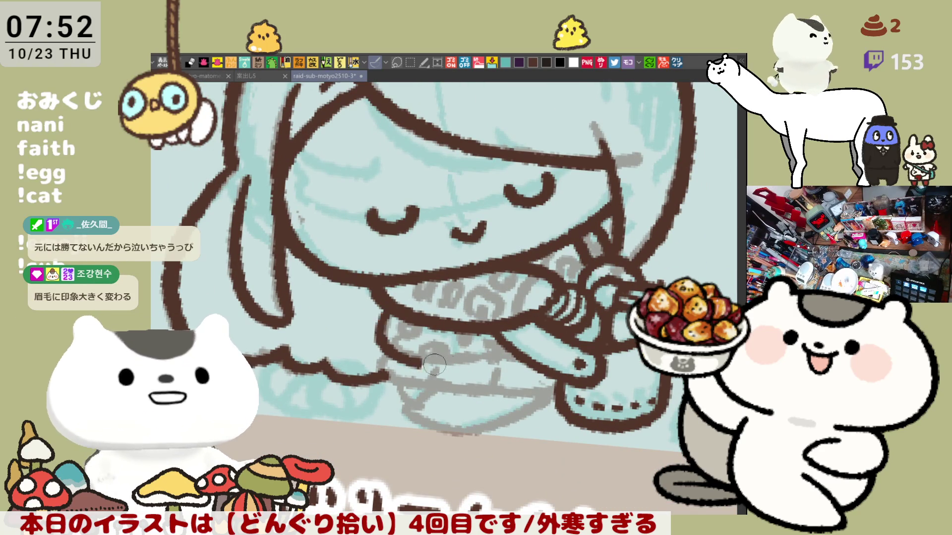
pyautogui.hotkey('ctrl', 'z')
pyautogui.moveTo(376, 304); pyautogui.dragTo(417, 363)
pyautogui.hotkey('ctrl', 'z')
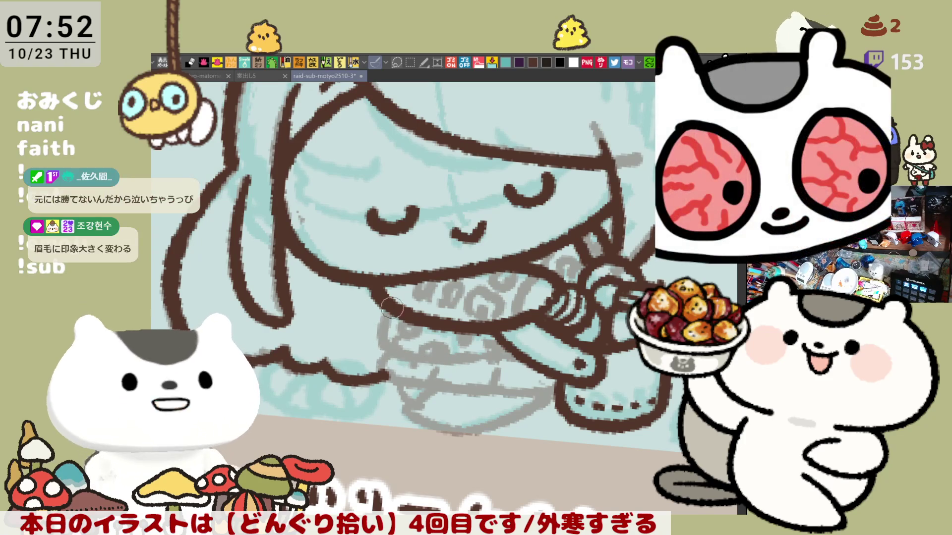
pyautogui.moveTo(377, 305); pyautogui.dragTo(435, 359)
pyautogui.hotkey('ctrl', 'z')
pyautogui.moveTo(375, 307); pyautogui.dragTo(442, 372)
pyautogui.hotkey('ctrl', 'z')
pyautogui.moveTo(379, 323); pyautogui.dragTo(433, 354)
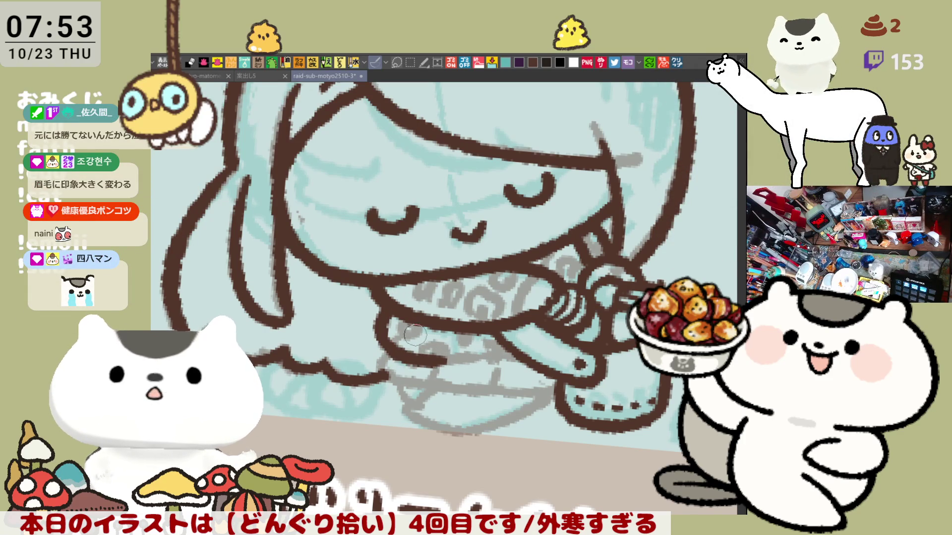
pyautogui.hotkey('ctrl', 'z')
pyautogui.moveTo(379, 306); pyautogui.dragTo(469, 364)
pyautogui.hotkey('ctrl', 'z')
pyautogui.moveTo(392, 310); pyautogui.dragTo(464, 361)
pyautogui.hotkey('ctrl', 'z')
pyautogui.moveTo(381, 304); pyautogui.dragTo(466, 366)
pyautogui.hotkey('ctrl', 'z')
# Ink the sleeve line toward the hand and the left edge of the hand.
pyautogui.moveTo(392, 311)
pyautogui.mouseDown()
pyautogui.moveTo(428, 362)
pyautogui.moveTo(522, 358)
pyautogui.mouseUp()
pyautogui.hotkey('ctrl', 'z')
pyautogui.moveTo(541, 269); pyautogui.dragTo(517, 327)
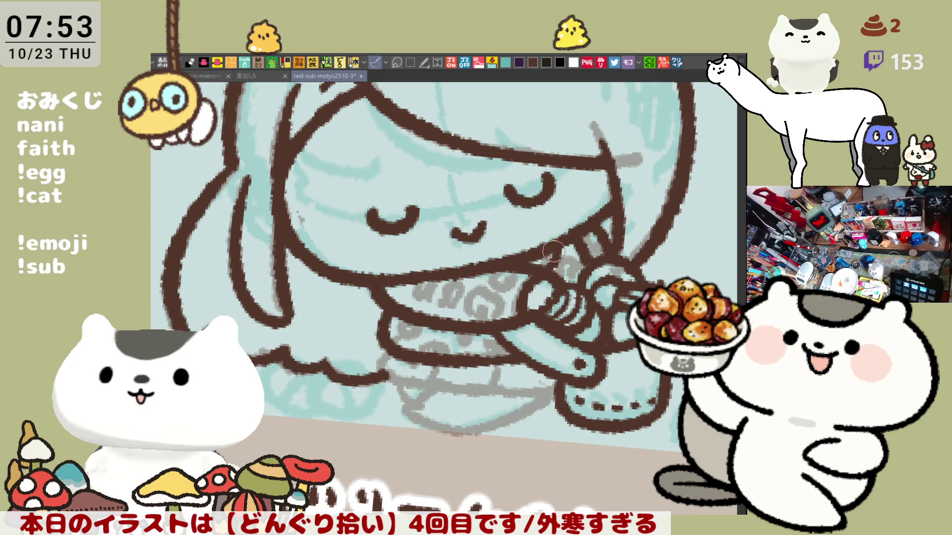
pyautogui.moveTo(563, 291); pyautogui.dragTo(546, 256)
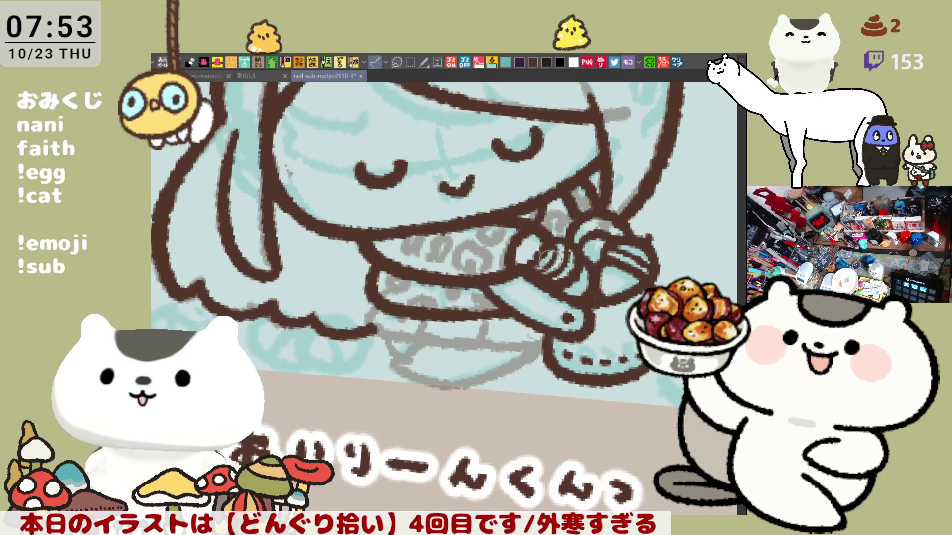
# Ink the skirt hem and the line running under the bowl.
pyautogui.moveTo(563, 382); pyautogui.dragTo(592, 395)
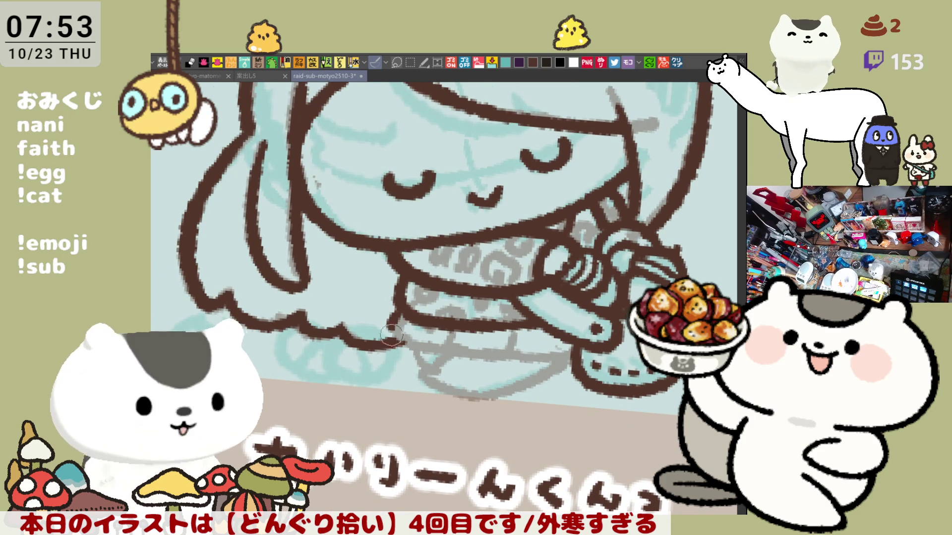
pyautogui.moveTo(396, 328); pyautogui.dragTo(453, 347)
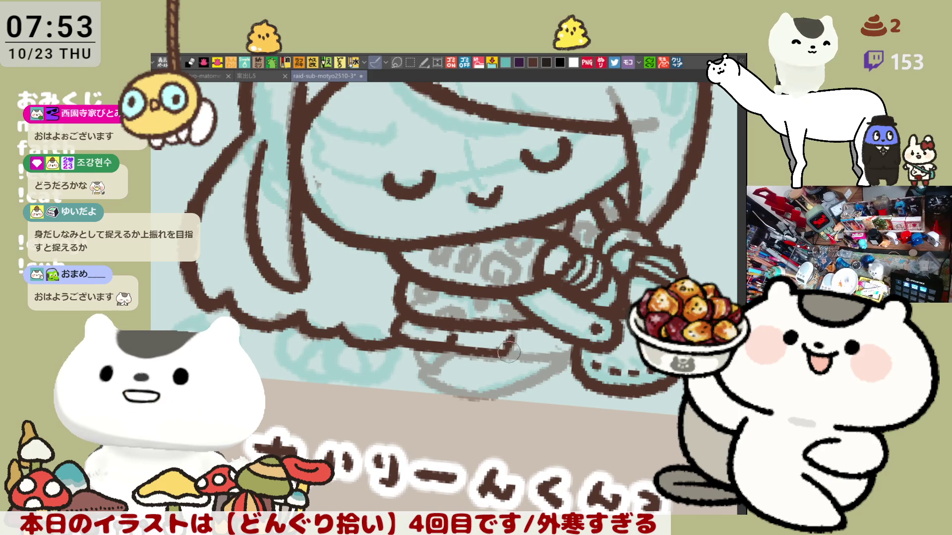
pyautogui.moveTo(520, 345)
pyautogui.mouseDown()
pyautogui.moveTo(548, 360)
pyautogui.moveTo(568, 357)
pyautogui.mouseUp()
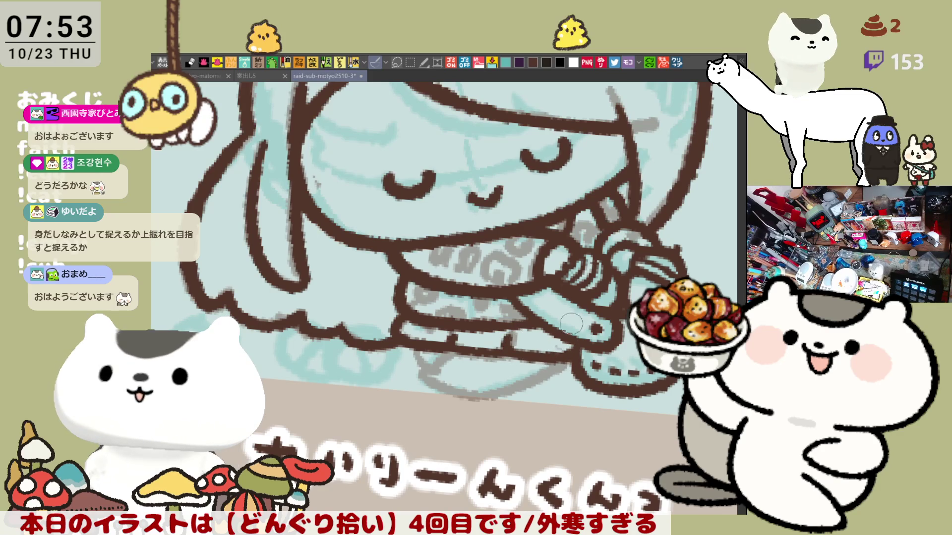
pyautogui.moveTo(482, 333); pyautogui.dragTo(495, 309)
pyautogui.hotkey('ctrl', 'z')
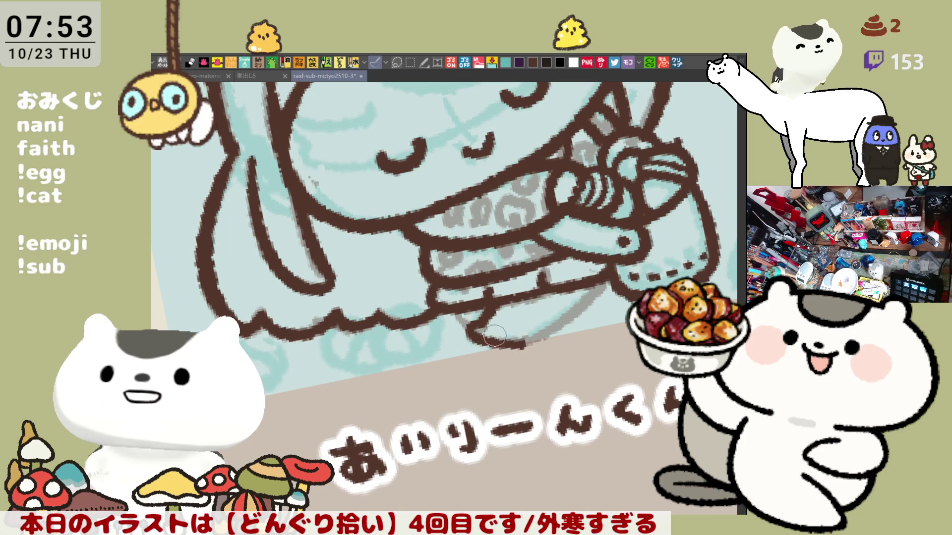
# With the view mirrored, redraw the lower-body outline as a cleaner curve.
pyautogui.press('h')
pyautogui.moveTo(551, 333)
pyautogui.mouseDown()
pyautogui.moveTo(395, 323)
pyautogui.moveTo(446, 364)
pyautogui.mouseUp()
pyautogui.hotkey('ctrl', 'z')
pyautogui.moveTo(368, 286)
pyautogui.mouseDown()
pyautogui.moveTo(405, 342)
pyautogui.moveTo(438, 353)
pyautogui.mouseUp()
pyautogui.hotkey('ctrl', 'z')
pyautogui.moveTo(379, 294); pyautogui.dragTo(464, 368)
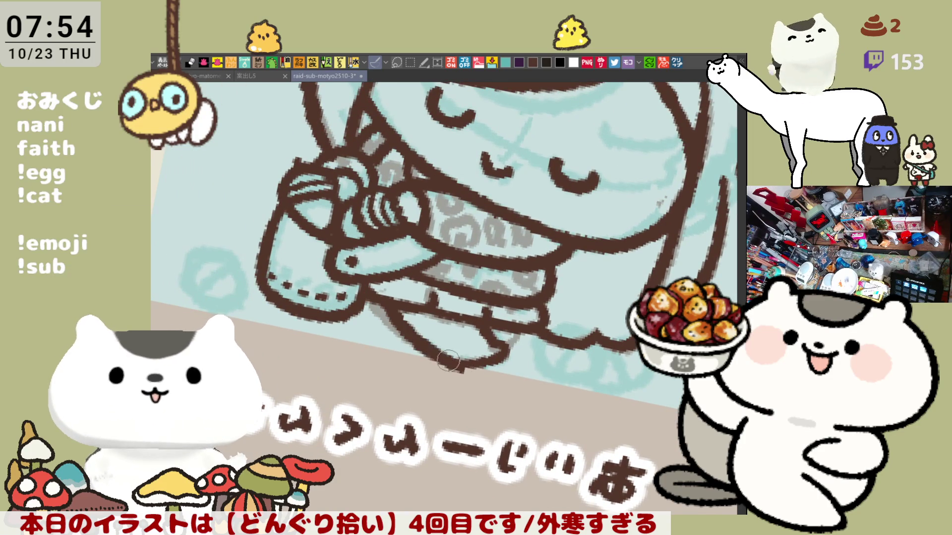
pyautogui.hotkey('ctrl', 'z')
pyautogui.moveTo(371, 294); pyautogui.dragTo(461, 368)
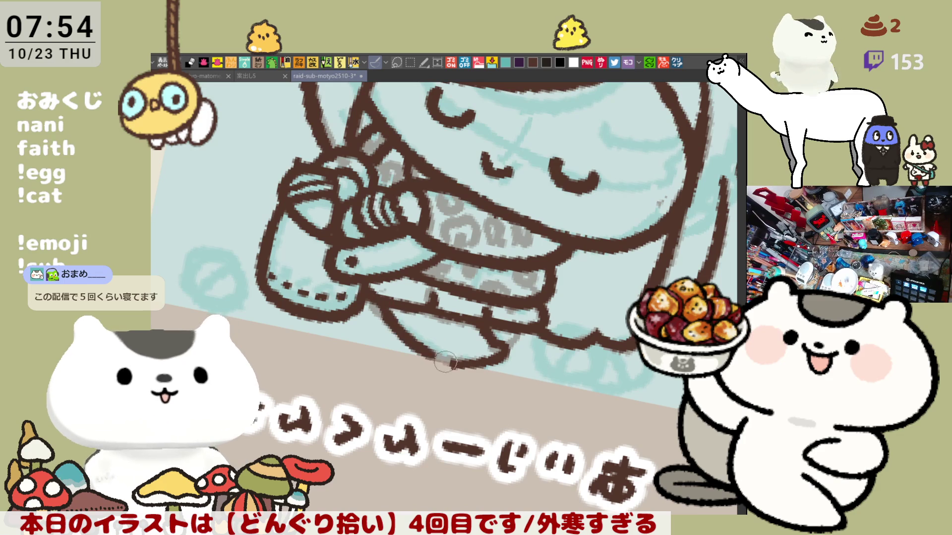
pyautogui.hotkey('ctrl', 'z')
pyautogui.moveTo(376, 294); pyautogui.dragTo(461, 369)
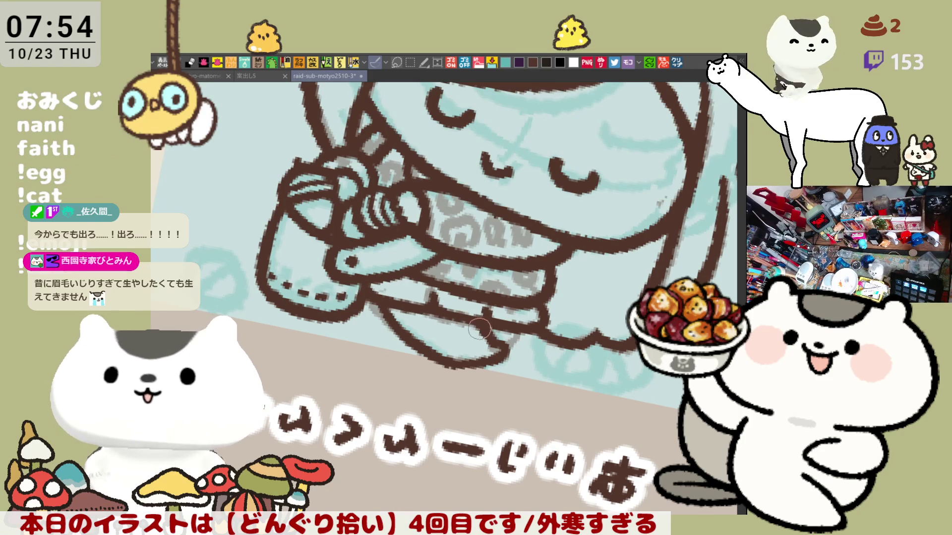
# Return the view to normal and add brown outline strokes at the figure's bottom.
pyautogui.press('h')
pyautogui.scroll(2, 469, 321)
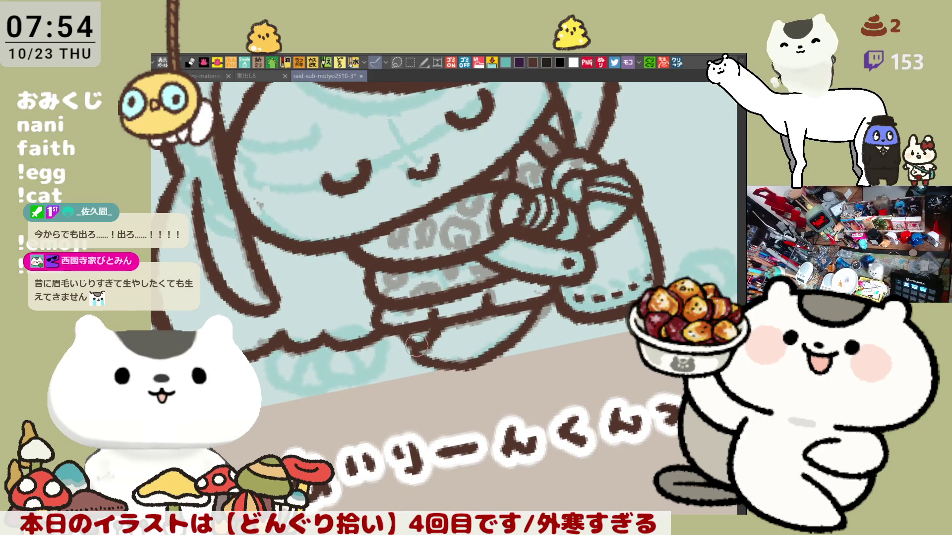
pyautogui.hotkey('ctrl', '0')
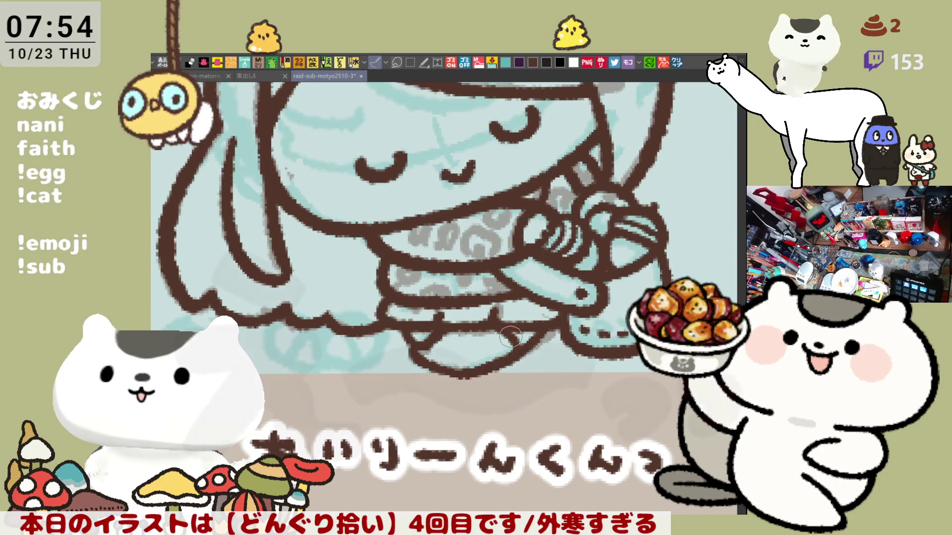
pyautogui.moveTo(514, 338); pyautogui.dragTo(496, 359)
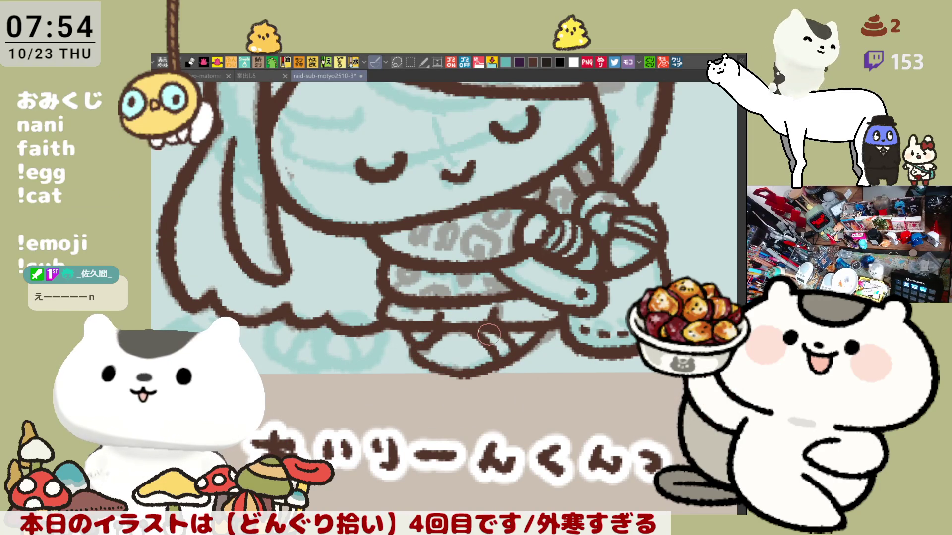
pyautogui.scroll(-3, 488, 335)
pyautogui.scroll(-2, 490, 335)
pyautogui.scroll(-2, 491, 335)
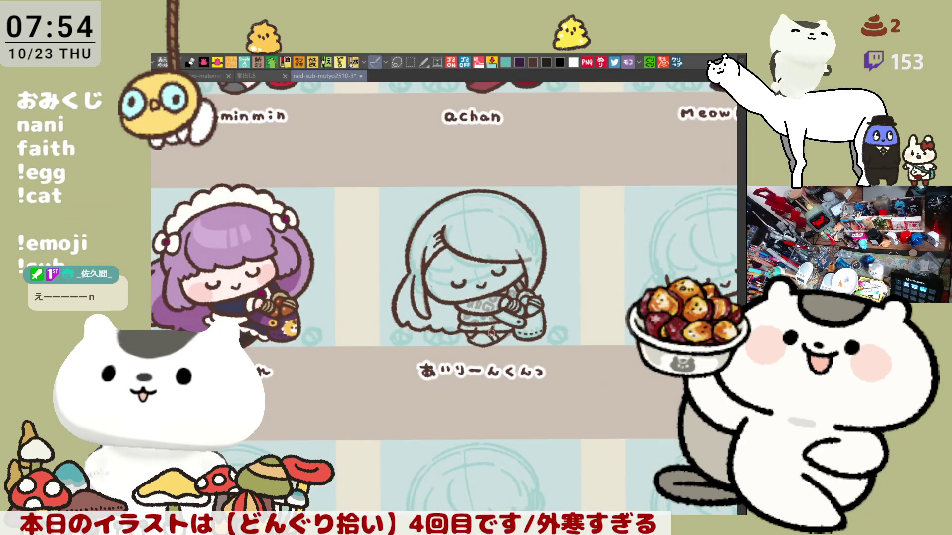
pyautogui.scroll(2, 491, 333)
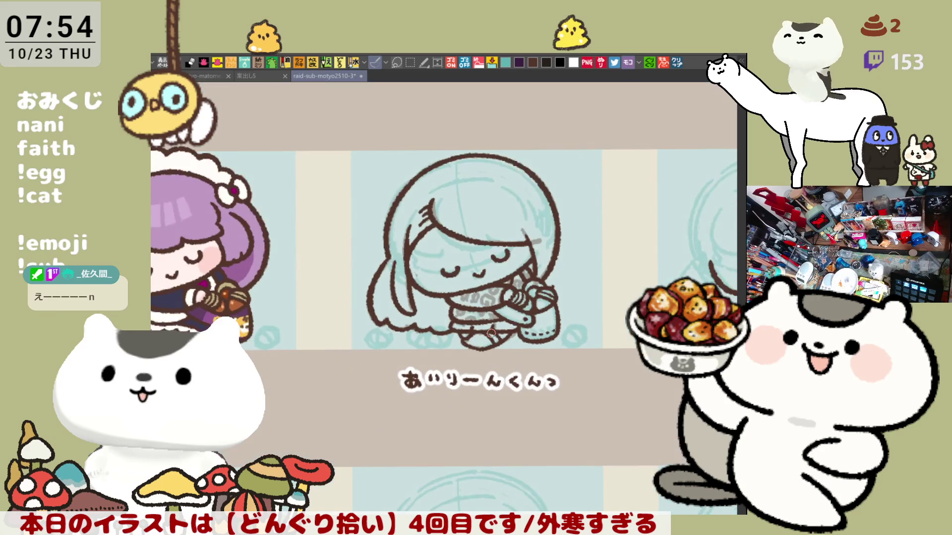
pyautogui.scroll(1, 490, 333)
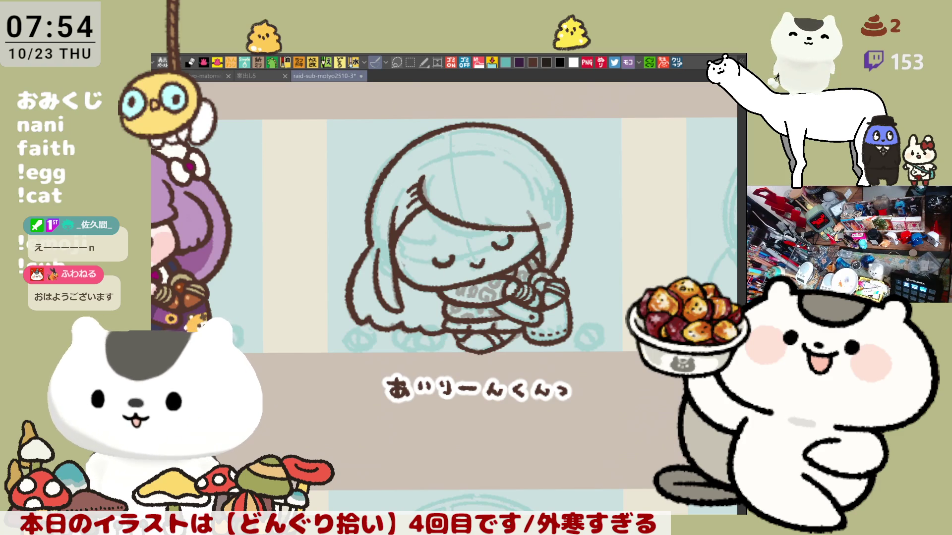
pyautogui.moveTo(400, 365)
pyautogui.mouseDown()
pyautogui.moveTo(415, 387)
pyautogui.moveTo(457, 349)
pyautogui.mouseUp()
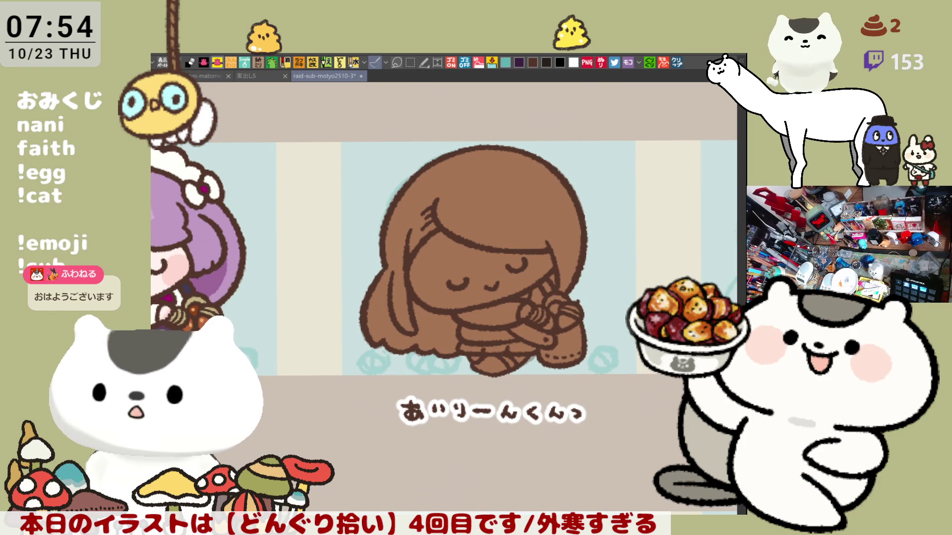
# Paint brown along the left hair edge, then fill the neck area with skin colour.
pyautogui.moveTo(446, 298); pyautogui.dragTo(458, 338)
pyautogui.scroll(3, 561, 360)
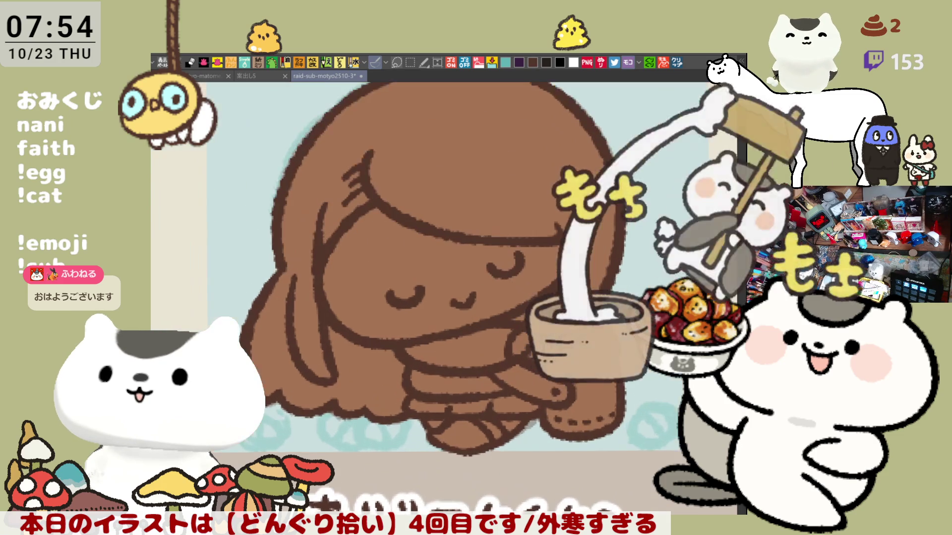
pyautogui.moveTo(562, 360)
pyautogui.mouseDown()
pyautogui.moveTo(522, 321)
pyautogui.moveTo(506, 170)
pyautogui.mouseUp()
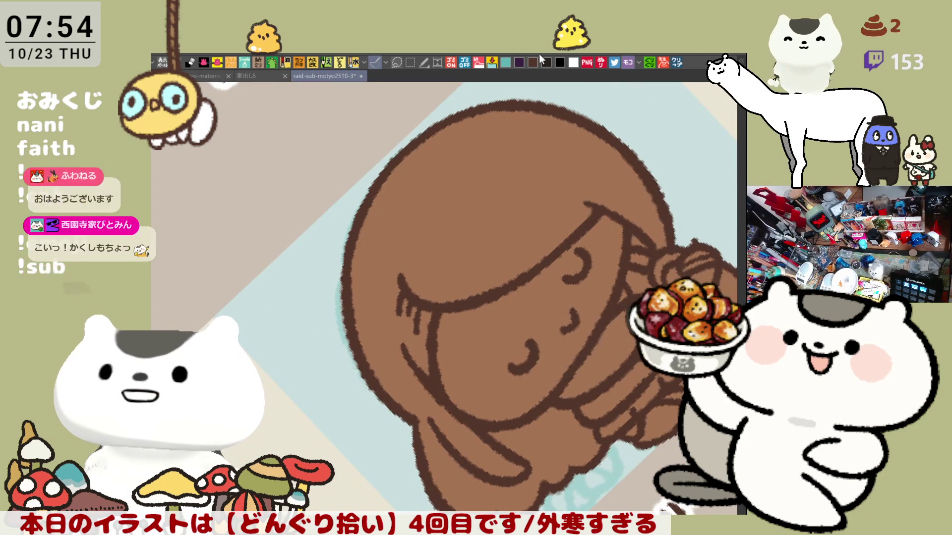
pyautogui.moveTo(372, 203); pyautogui.dragTo(351, 279)
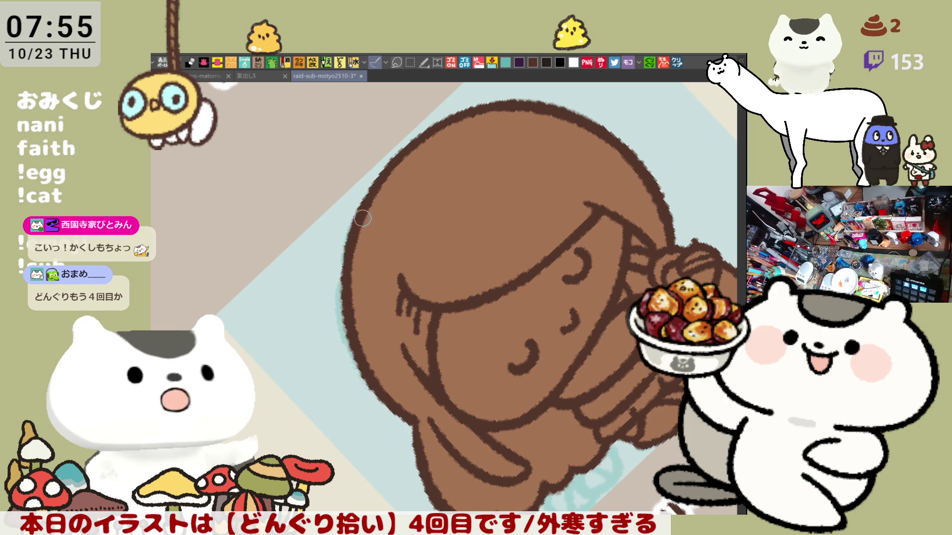
pyautogui.moveTo(362, 217); pyautogui.dragTo(497, 227)
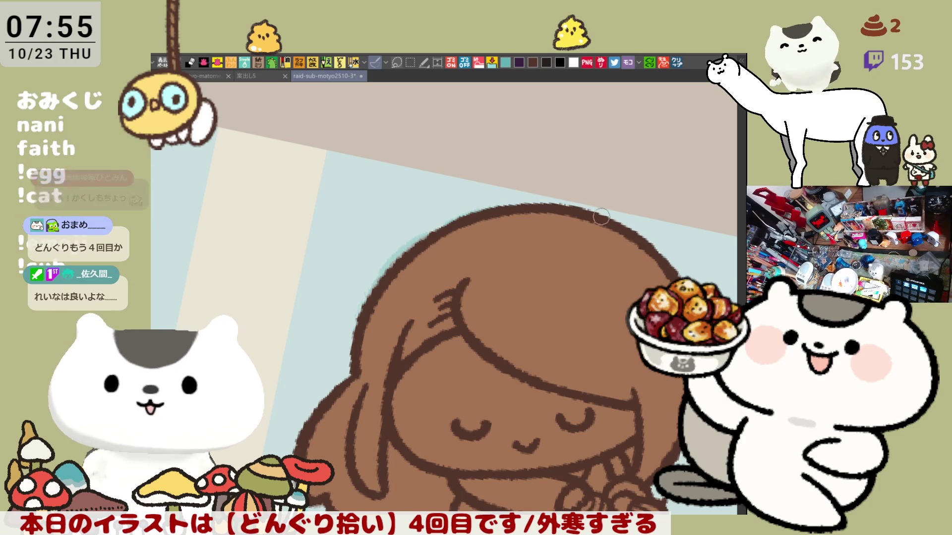
pyautogui.scroll(-1, 658, 250)
pyautogui.scroll(-1, 632, 256)
pyautogui.scroll(-2, 595, 264)
pyautogui.scroll(-1, 558, 269)
pyautogui.scroll(1, 558, 269)
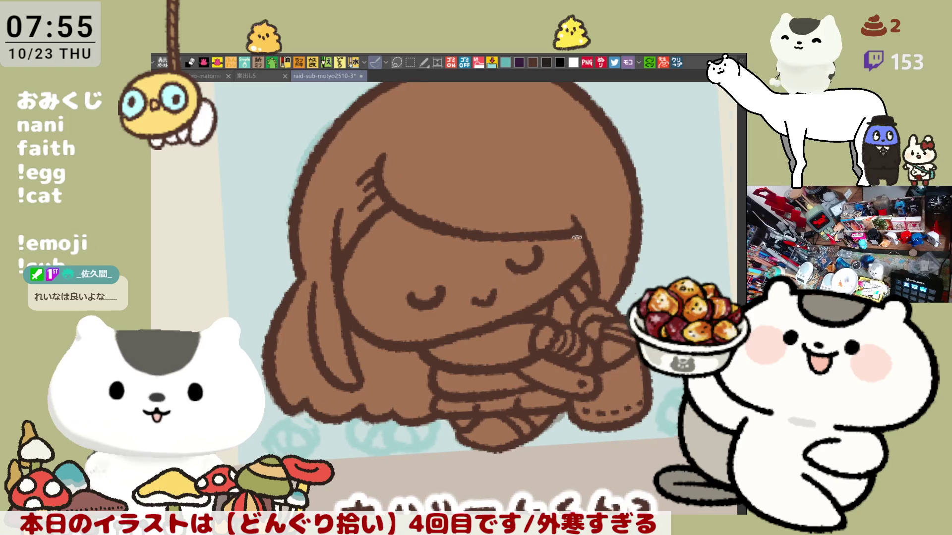
pyautogui.scroll(1, 583, 259)
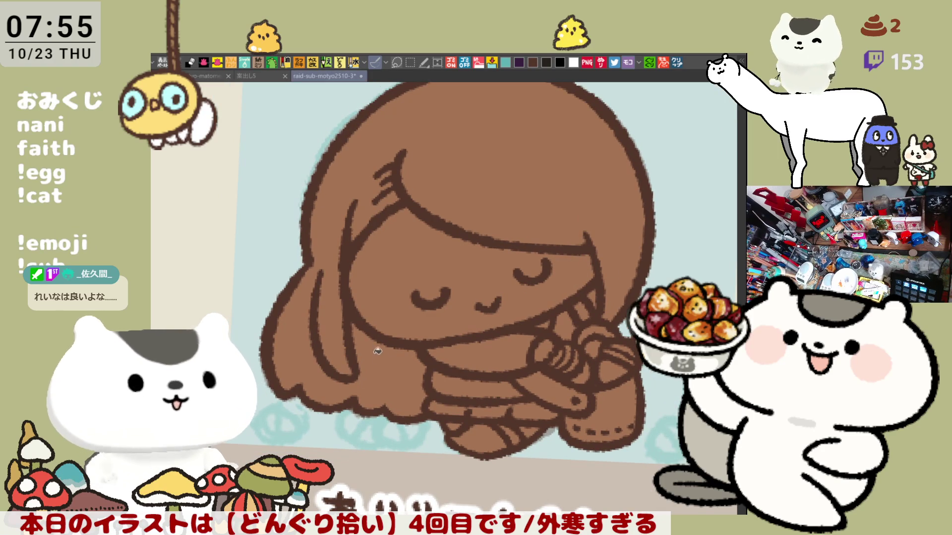
pyautogui.click(483, 357)
# Brush skin colour into the neck beside the chin and dab orange onto the outfit.
pyautogui.press('b')
pyautogui.moveTo(574, 332); pyautogui.dragTo(537, 324)
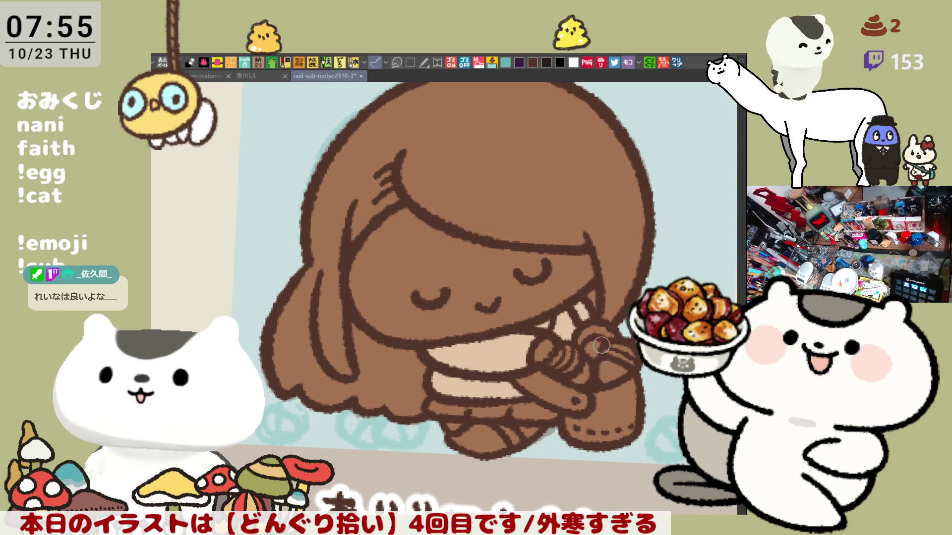
pyautogui.moveTo(504, 313); pyautogui.dragTo(518, 338)
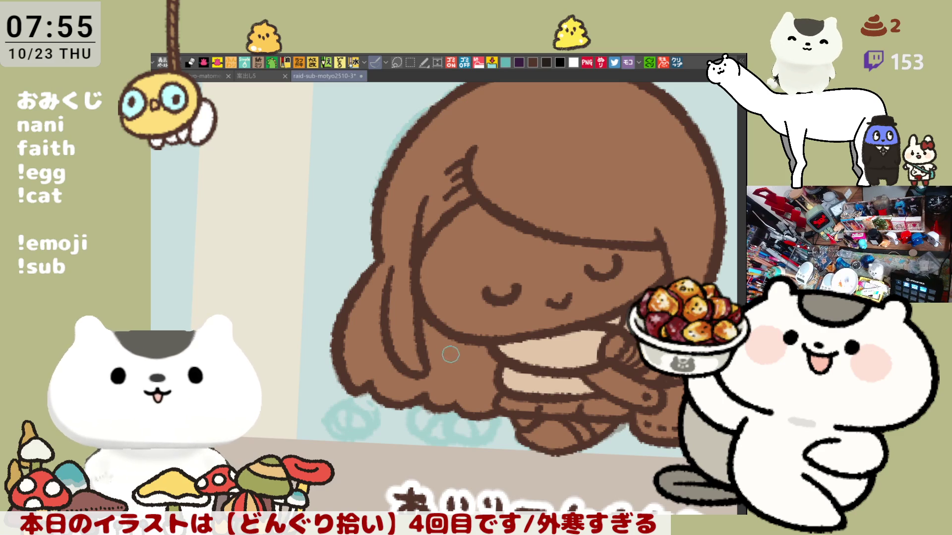
pyautogui.moveTo(542, 364); pyautogui.dragTo(555, 364)
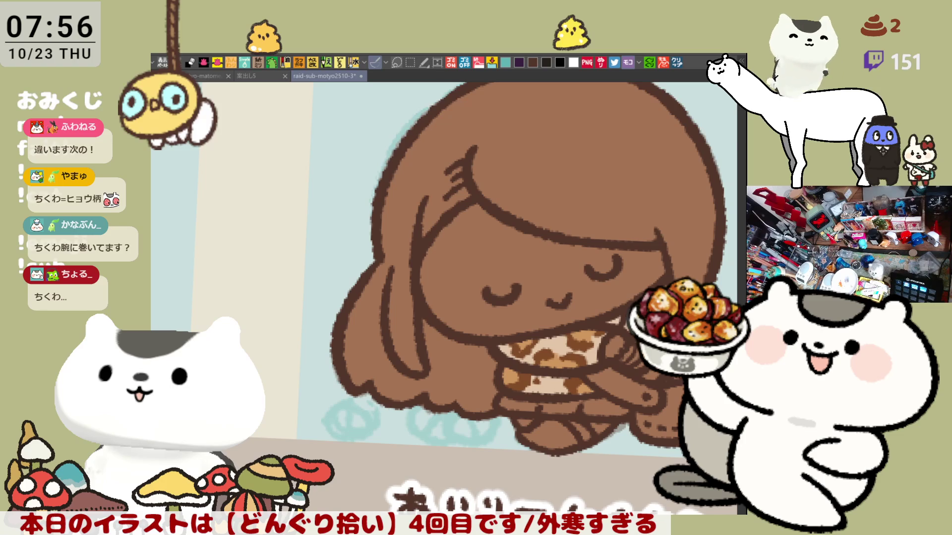
pyautogui.scroll(-5, 444, 270)
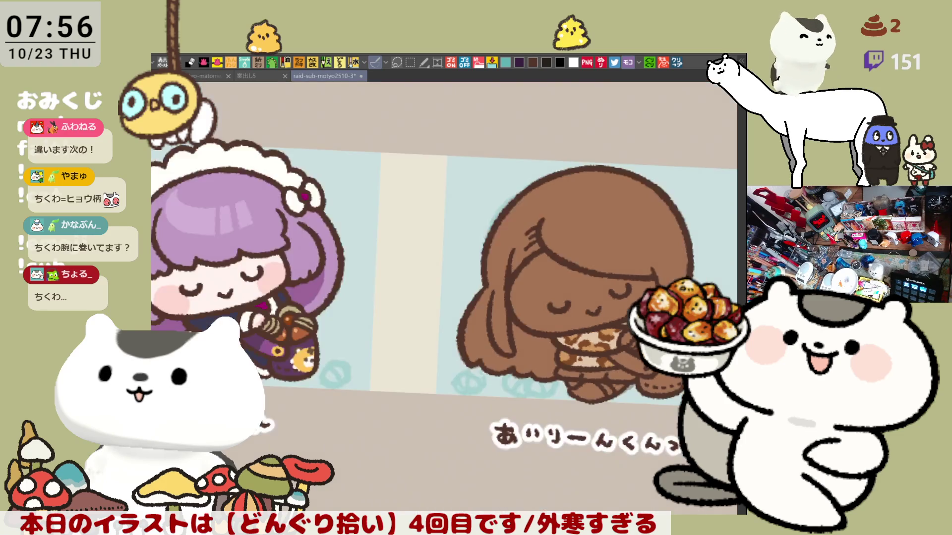
pyautogui.scroll(2, 444, 270)
pyautogui.scroll(2, 640, 323)
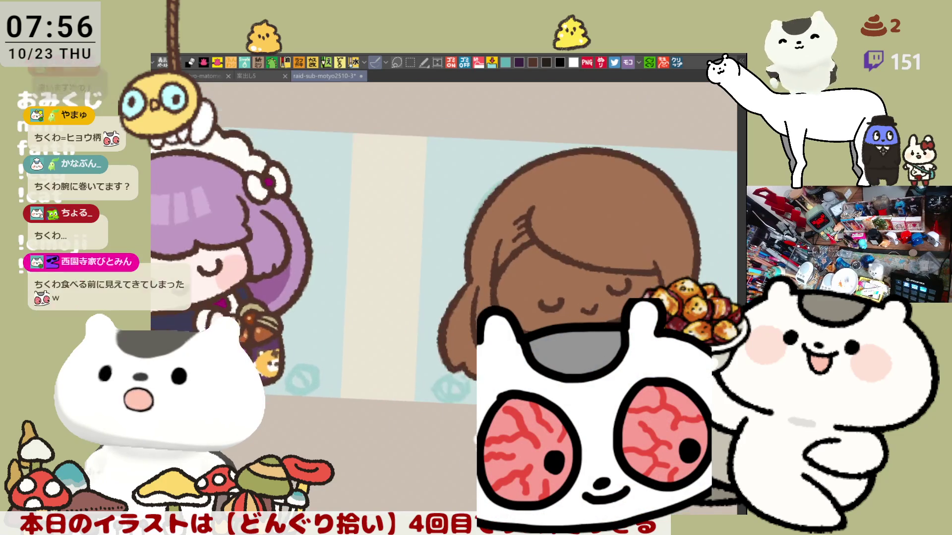
pyautogui.scroll(2, 640, 324)
pyautogui.scroll(2, 639, 324)
pyautogui.scroll(1, 639, 323)
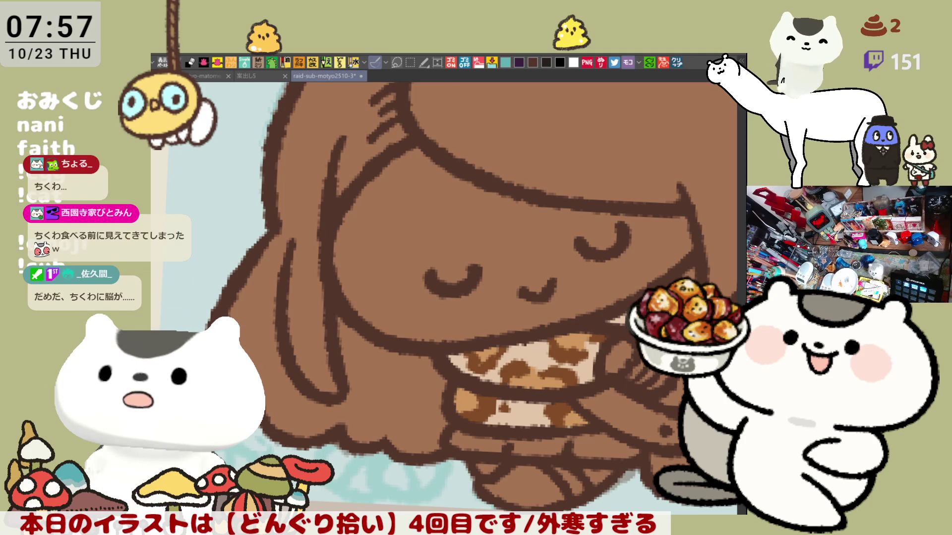
pyautogui.moveTo(654, 305)
pyautogui.mouseDown()
pyautogui.moveTo(599, 269)
pyautogui.moveTo(606, 245)
pyautogui.moveTo(565, 231)
pyautogui.mouseUp()
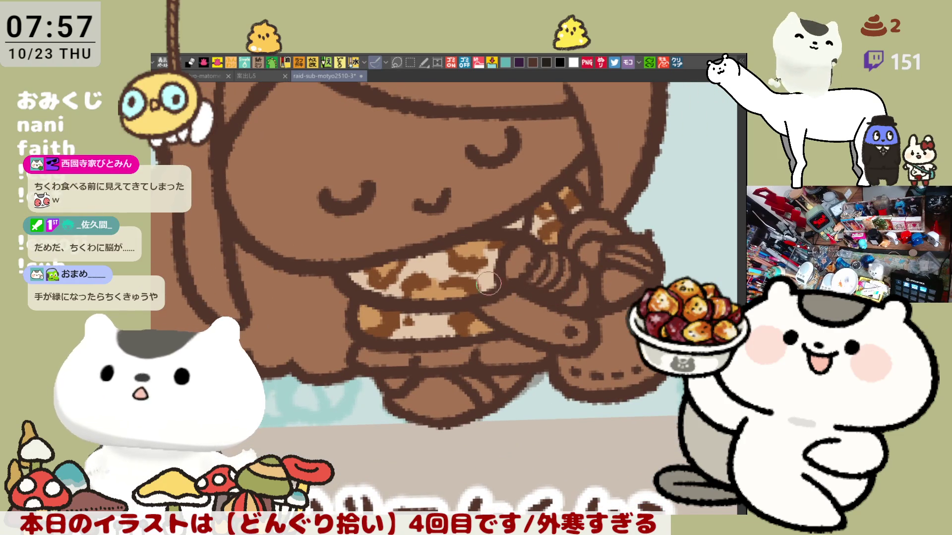
# Undo a mistaken green fill, fill the face pale pink and touch up the hand.
pyautogui.moveTo(496, 289); pyautogui.dragTo(500, 311)
pyautogui.moveTo(502, 198); pyautogui.dragTo(523, 297)
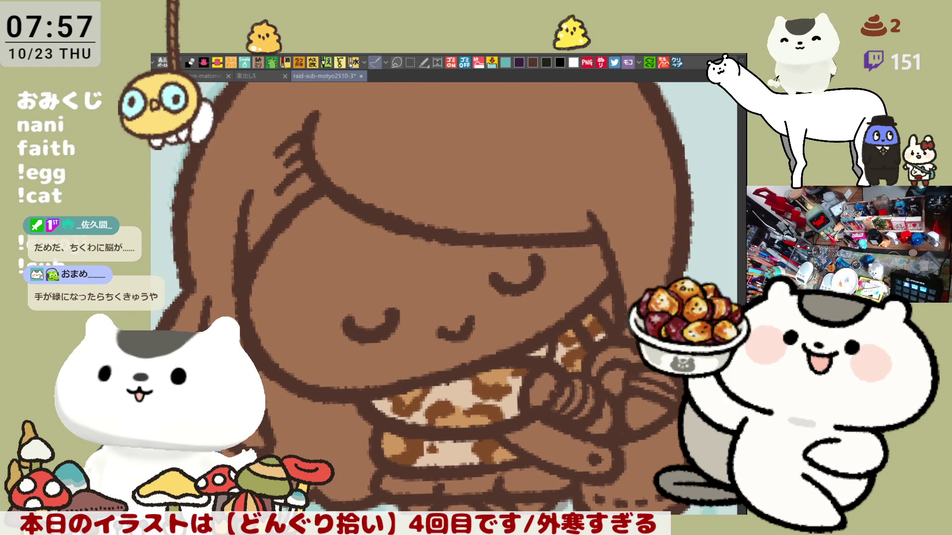
pyautogui.moveTo(548, 379); pyautogui.dragTo(540, 398)
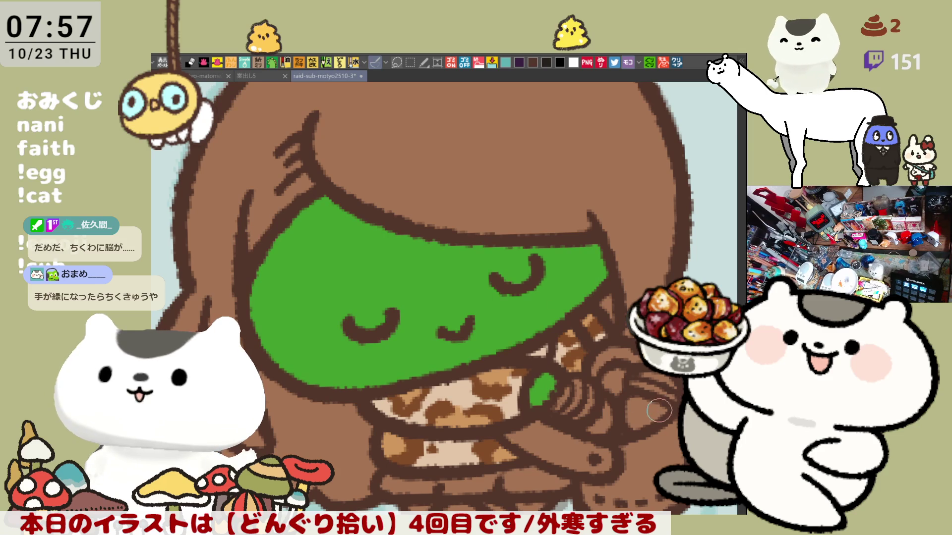
pyautogui.hotkey('ctrl', 'z')
pyautogui.scroll(-2, 614, 330)
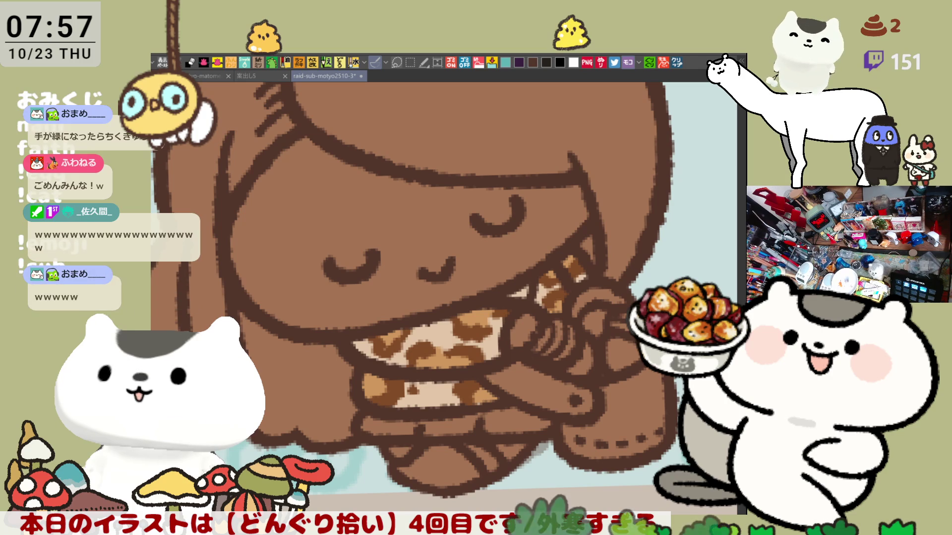
pyautogui.click(424, 196)
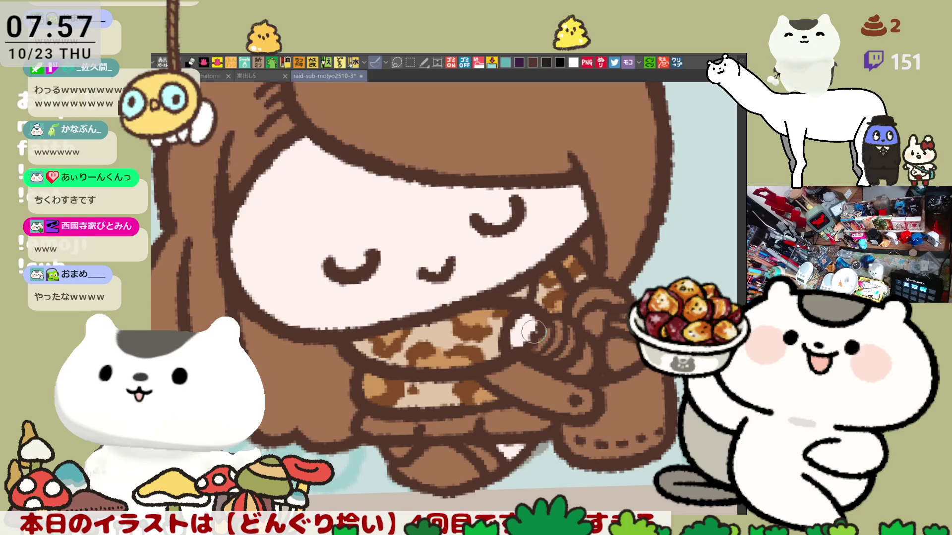
pyautogui.moveTo(541, 318); pyautogui.dragTo(542, 313)
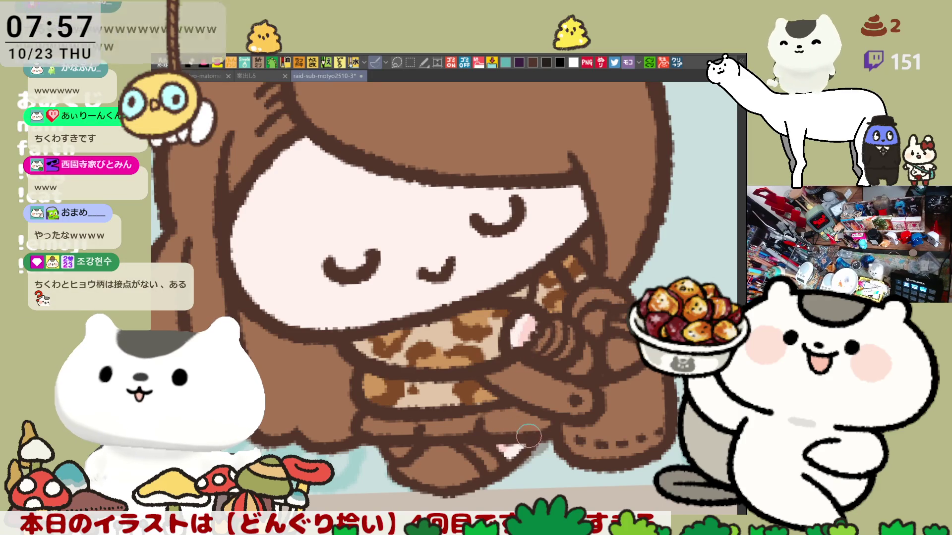
# Airbrush soft pink blush onto the girl's left cheek.
pyautogui.moveTo(515, 427); pyautogui.dragTo(573, 322)
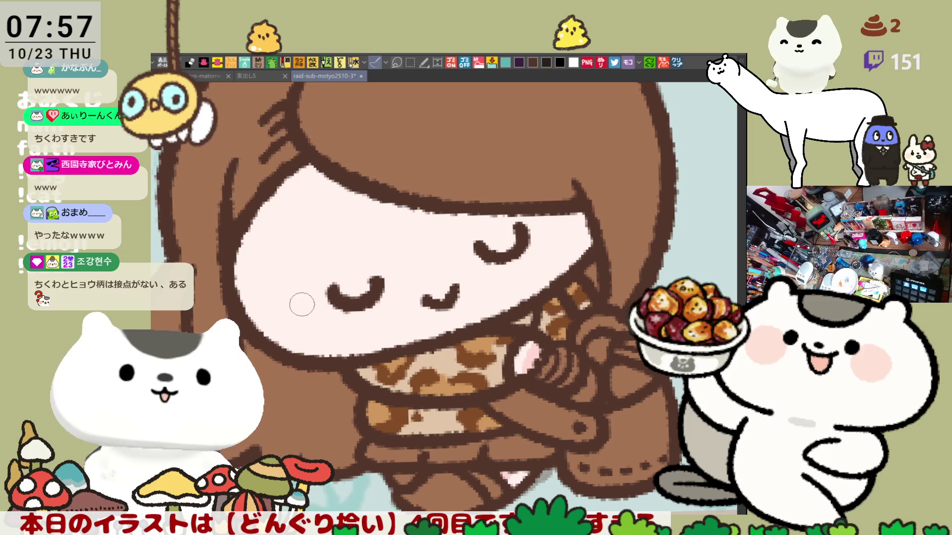
pyautogui.moveTo(301, 353)
pyautogui.mouseDown()
pyautogui.moveTo(278, 305)
pyautogui.moveTo(311, 357)
pyautogui.moveTo(330, 334)
pyautogui.moveTo(305, 327)
pyautogui.mouseUp()
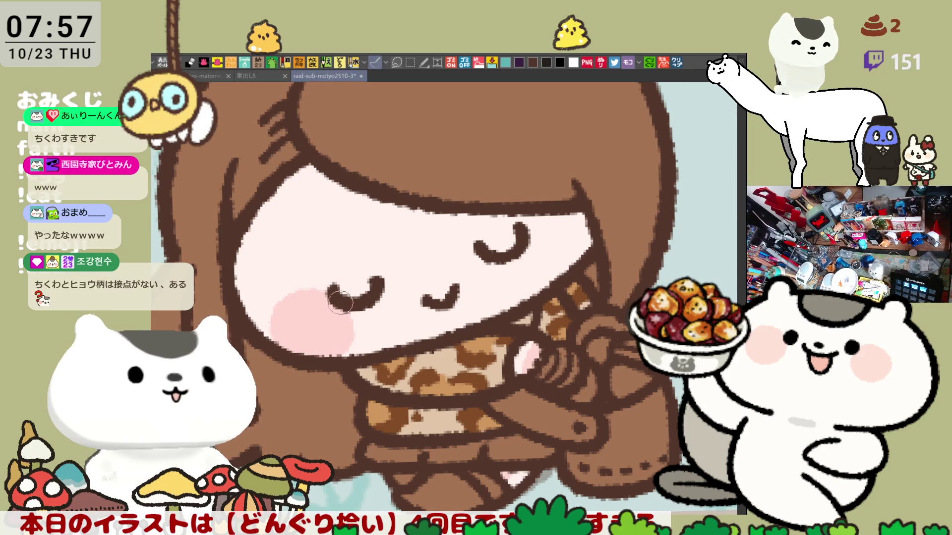
pyautogui.moveTo(544, 249); pyautogui.dragTo(567, 195)
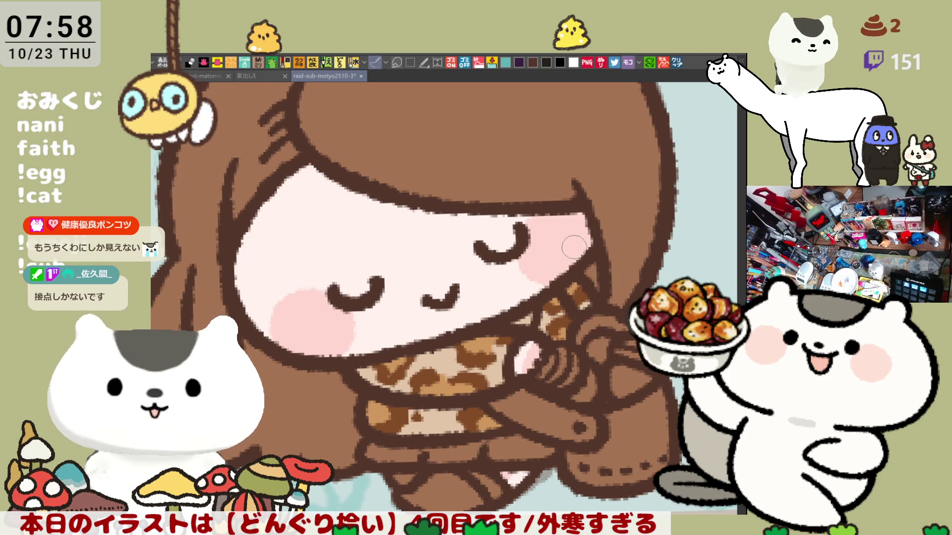
pyautogui.scroll(-2, 580, 238)
pyautogui.scroll(-2, 572, 248)
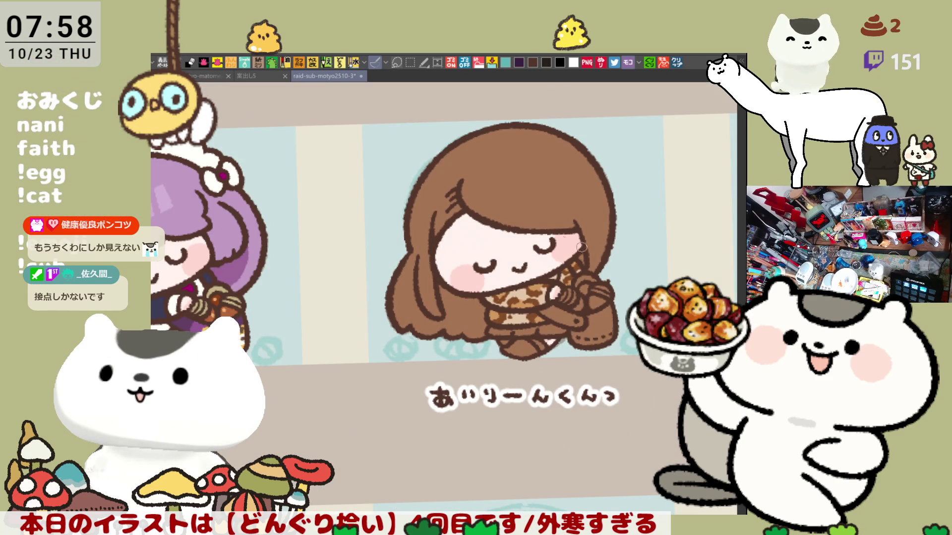
pyautogui.scroll(1, 592, 252)
pyautogui.scroll(1, 592, 252)
pyautogui.scroll(1, 592, 251)
pyautogui.scroll(1, 592, 251)
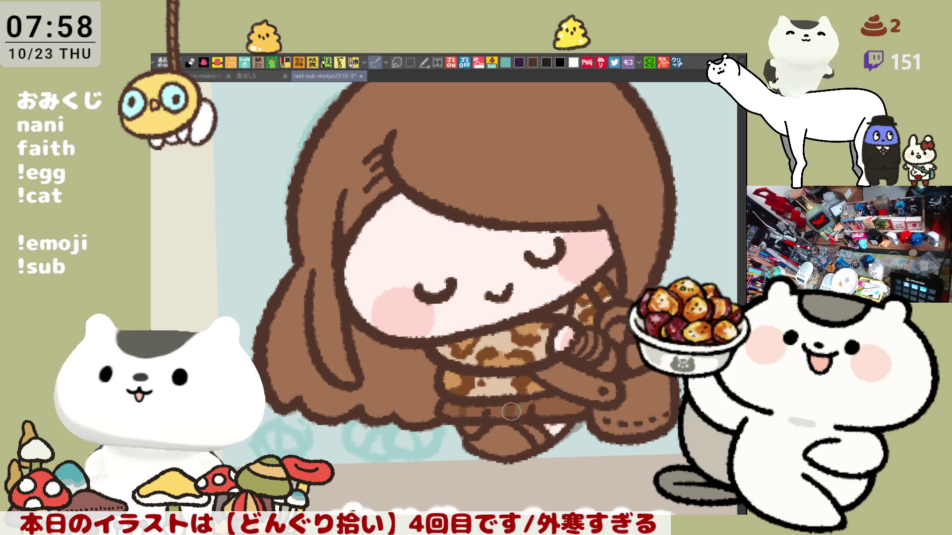
# Shade the skirt and shoe area with darker brown brush strokes.
pyautogui.moveTo(518, 388)
pyautogui.mouseDown()
pyautogui.moveTo(450, 405)
pyautogui.moveTo(511, 410)
pyautogui.mouseUp()
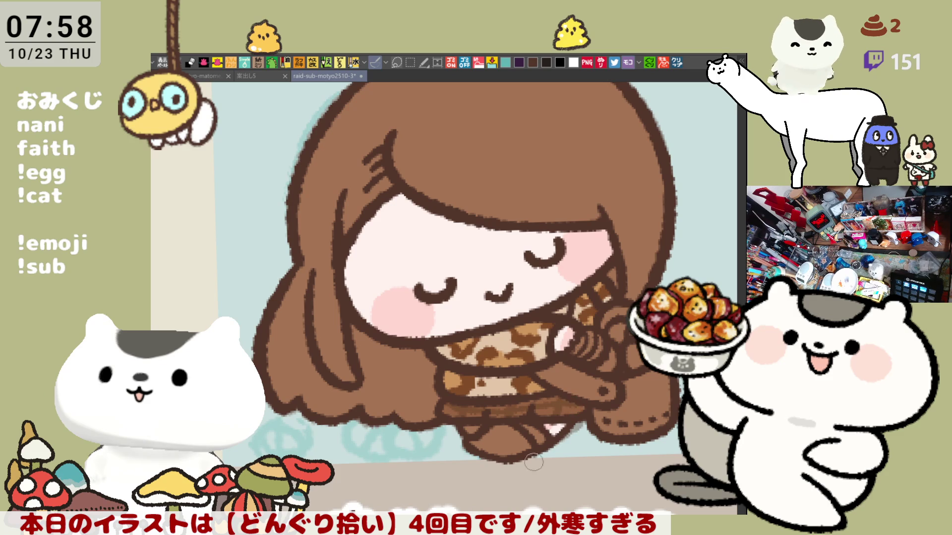
pyautogui.moveTo(535, 462); pyautogui.dragTo(522, 428)
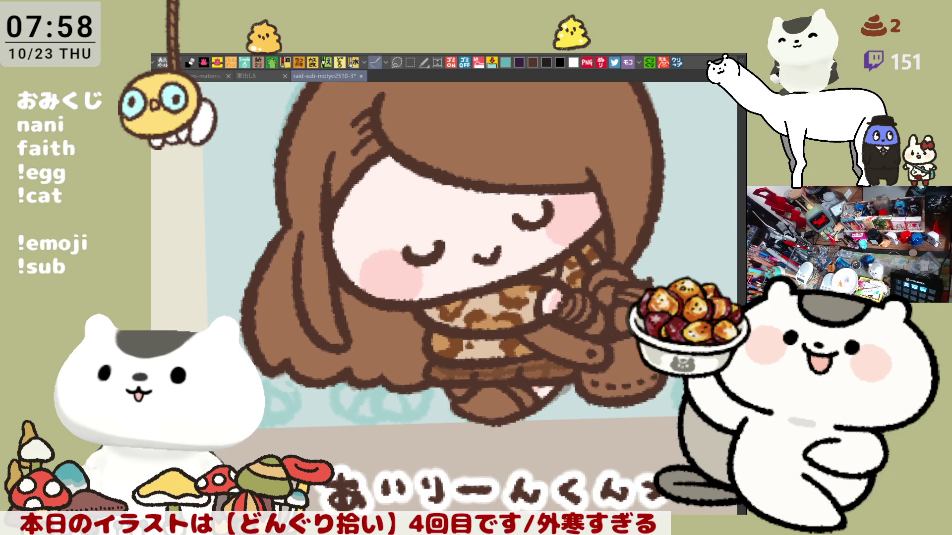
pyautogui.moveTo(484, 421); pyautogui.dragTo(521, 390)
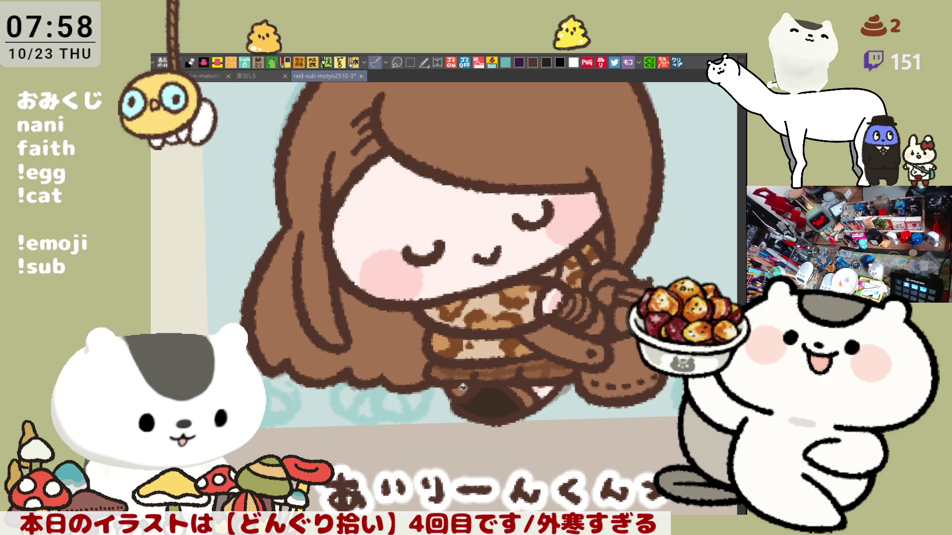
pyautogui.moveTo(482, 385)
pyautogui.mouseDown()
pyautogui.moveTo(461, 381)
pyautogui.moveTo(490, 389)
pyautogui.mouseUp()
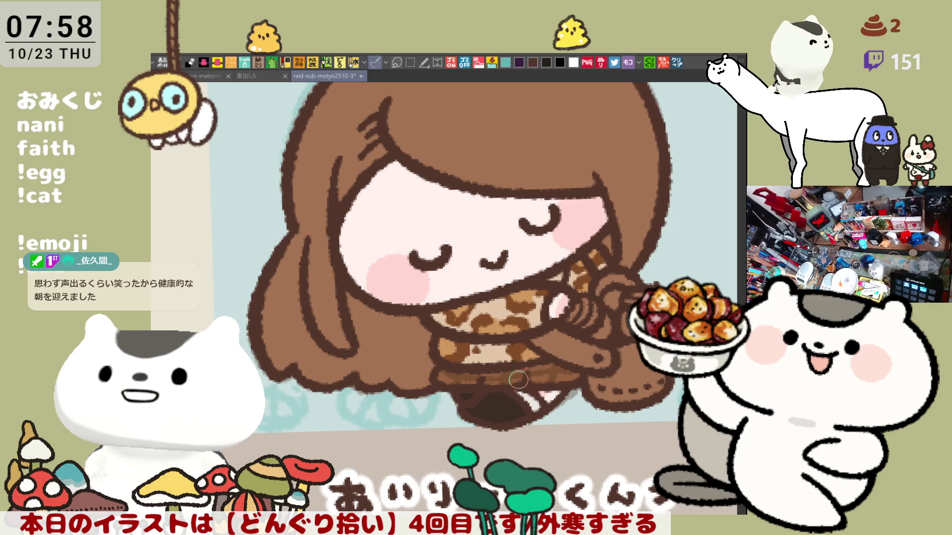
pyautogui.scroll(1, 521, 384)
pyautogui.scroll(1, 521, 385)
pyautogui.scroll(1, 535, 387)
pyautogui.scroll(1, 557, 388)
pyautogui.scroll(1, 556, 388)
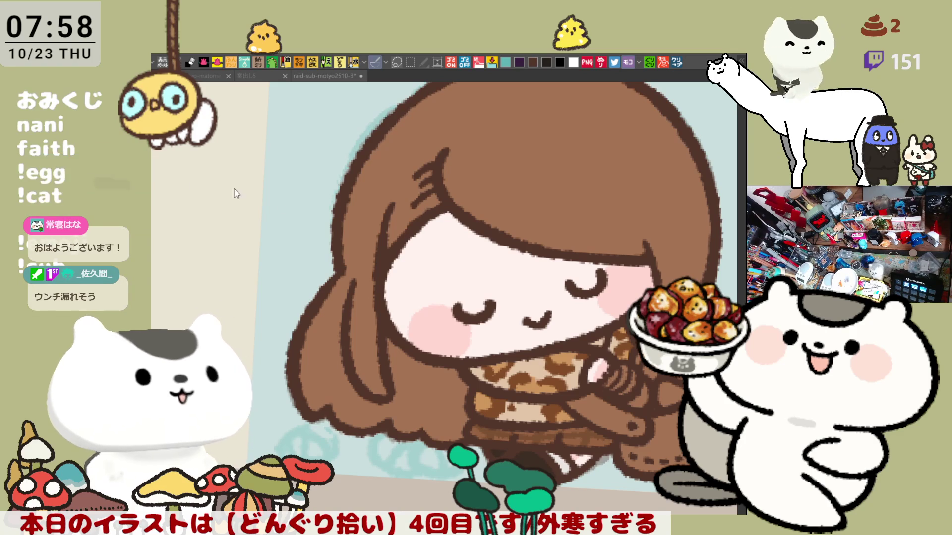
pyautogui.scroll(3, 435, 170)
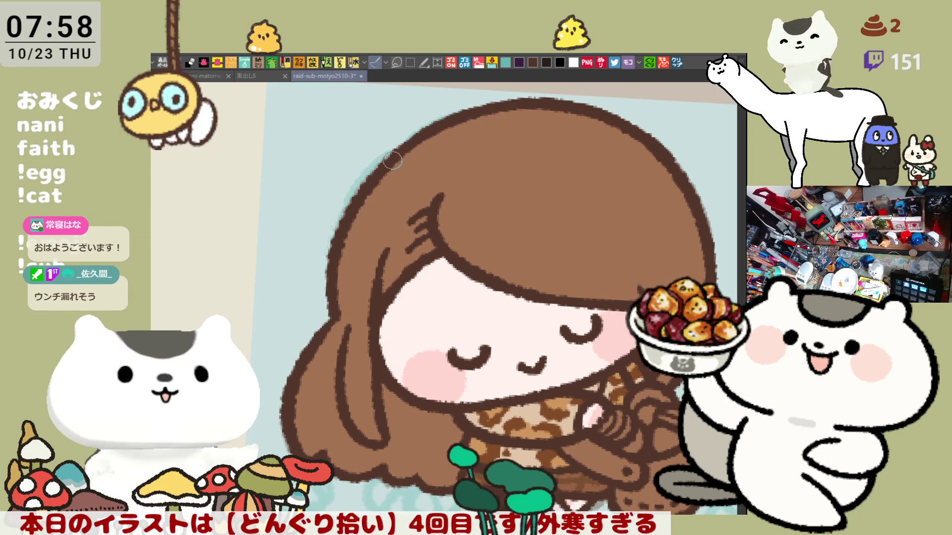
# Paint light brown strokes along the hair's curve, undoing a faint extra highlight.
pyautogui.moveTo(374, 208); pyautogui.dragTo(394, 224)
pyautogui.moveTo(342, 251)
pyautogui.mouseDown()
pyautogui.moveTo(374, 272)
pyautogui.moveTo(394, 249)
pyautogui.mouseUp()
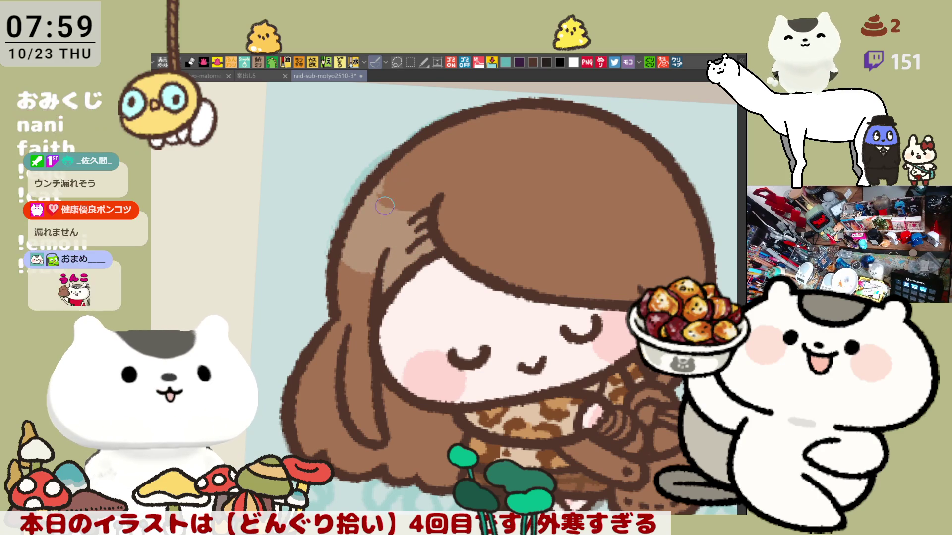
pyautogui.moveTo(418, 217); pyautogui.dragTo(399, 217)
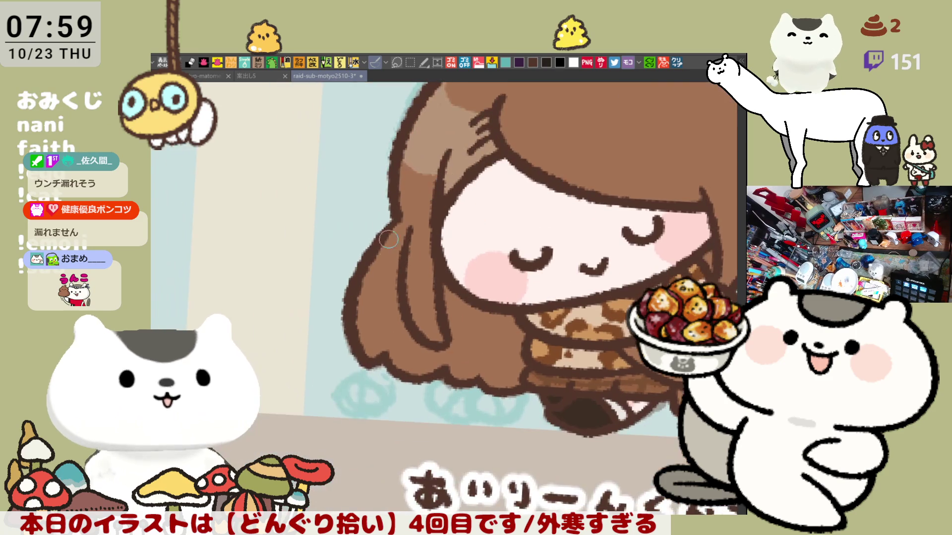
pyautogui.moveTo(410, 257); pyautogui.dragTo(424, 246)
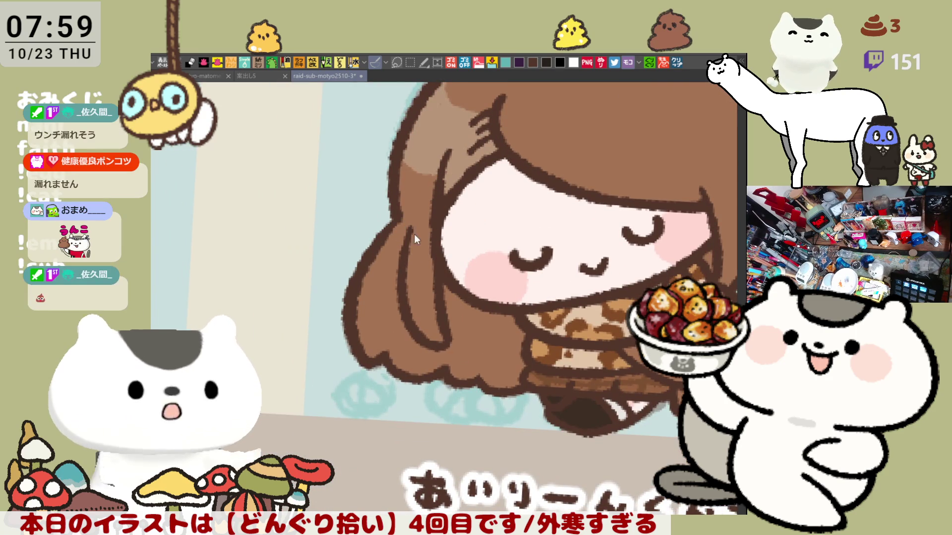
pyautogui.hotkey('ctrl', 'z')
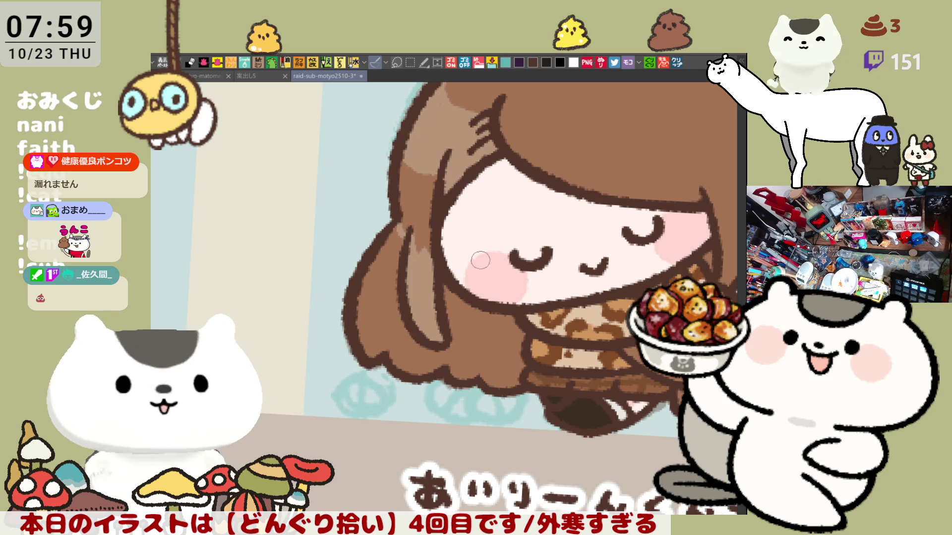
pyautogui.scroll(-2, 401, 324)
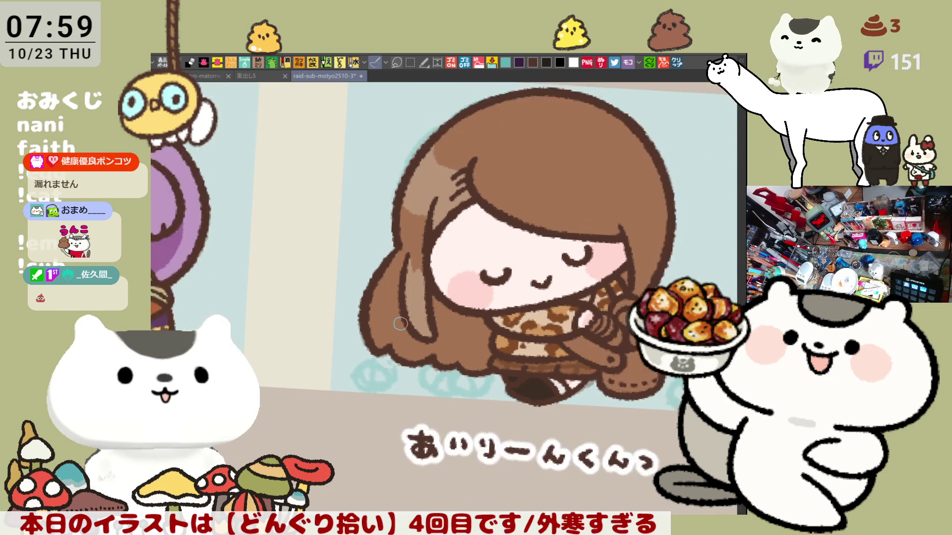
pyautogui.scroll(-2, 400, 324)
pyautogui.scroll(-1, 401, 324)
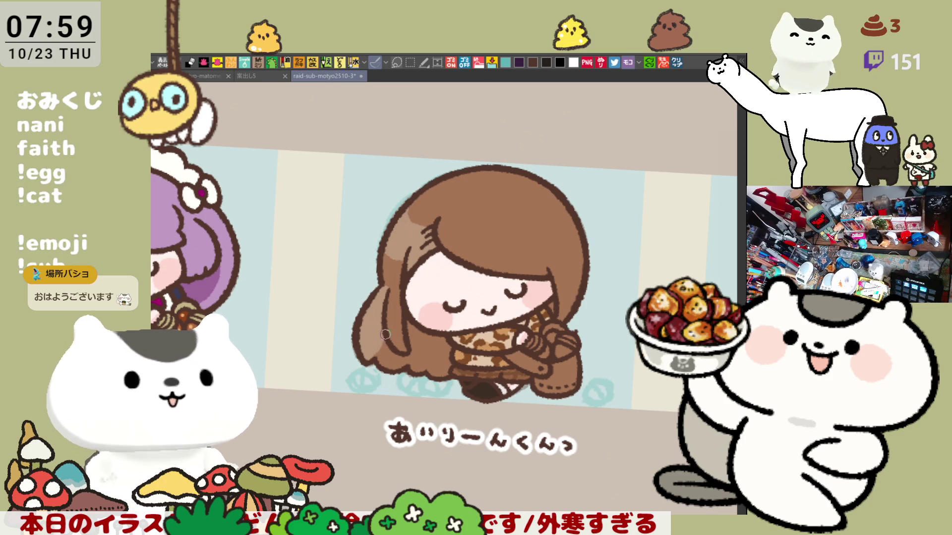
pyautogui.moveTo(402, 343); pyautogui.dragTo(381, 360)
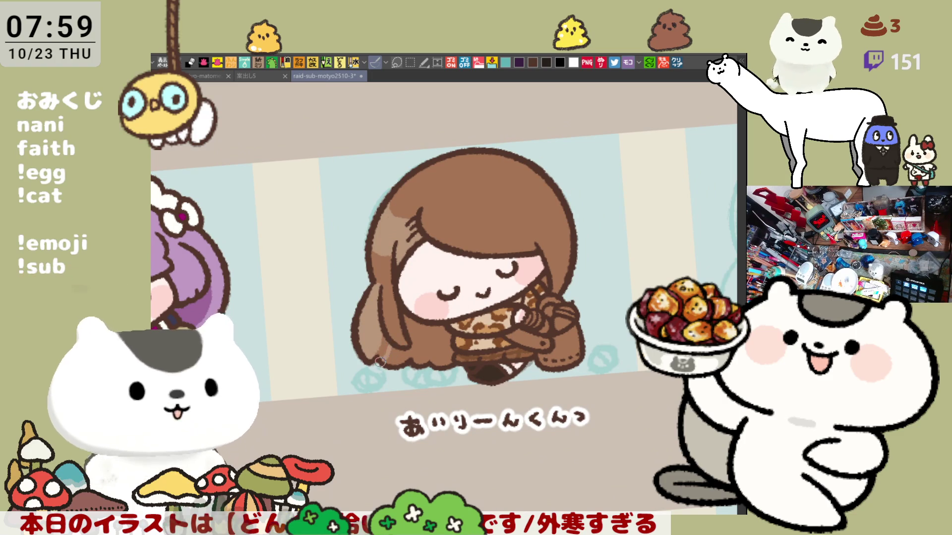
pyautogui.moveTo(393, 352); pyautogui.dragTo(368, 216)
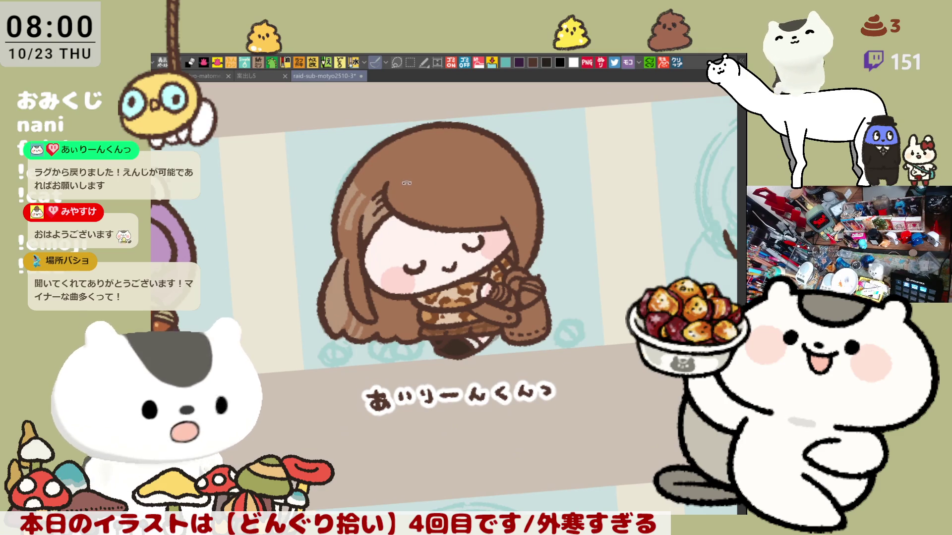
# With the view mirrored, paint curved light highlight streaks on the hair.
pyautogui.hotkey('ctrl', '@')
pyautogui.press('h')
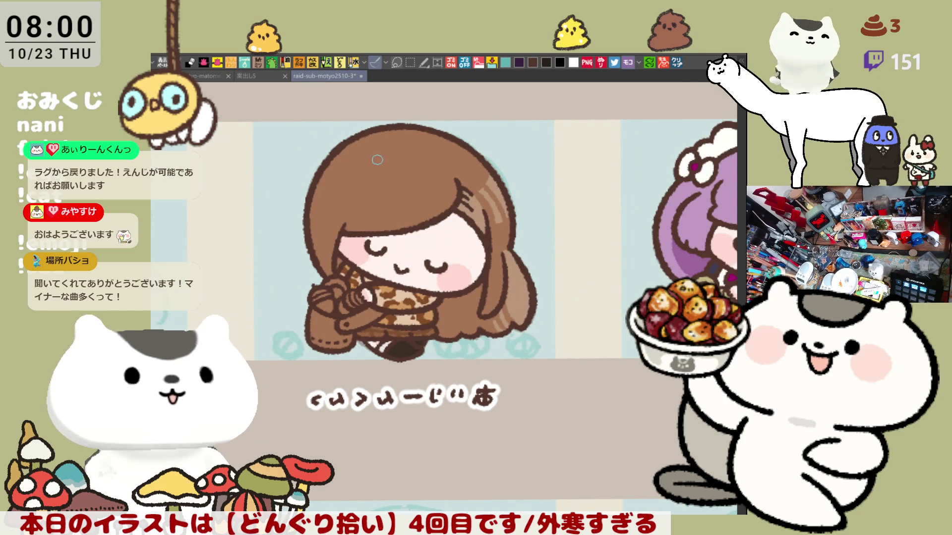
pyautogui.moveTo(365, 139); pyautogui.dragTo(400, 191)
pyautogui.hotkey('ctrl', 'z')
pyautogui.moveTo(387, 128); pyautogui.dragTo(420, 183)
pyautogui.moveTo(395, 137); pyautogui.dragTo(404, 206)
pyautogui.hotkey('ctrl', 'z')
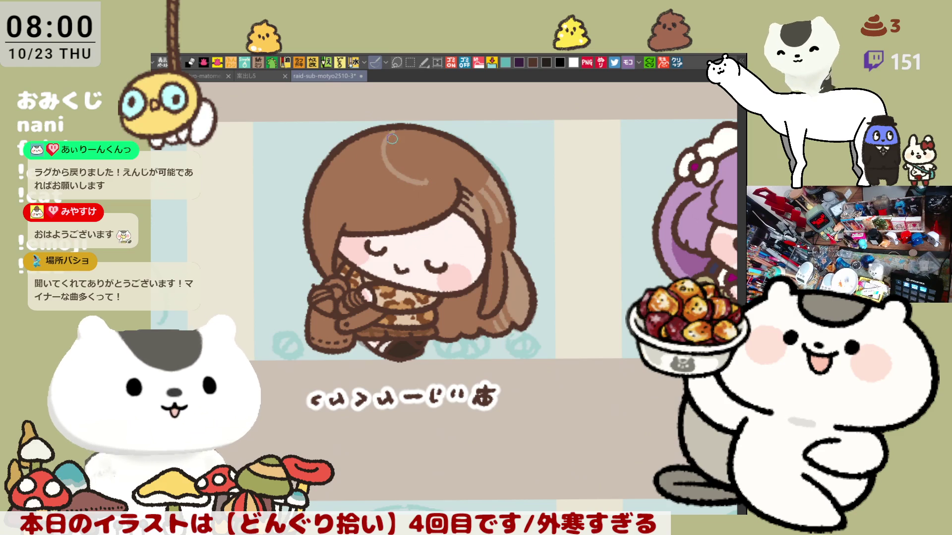
pyautogui.moveTo(372, 143); pyautogui.dragTo(414, 205)
pyautogui.moveTo(430, 174); pyautogui.dragTo(416, 200)
pyautogui.moveTo(371, 141); pyautogui.dragTo(418, 200)
pyautogui.press('h')
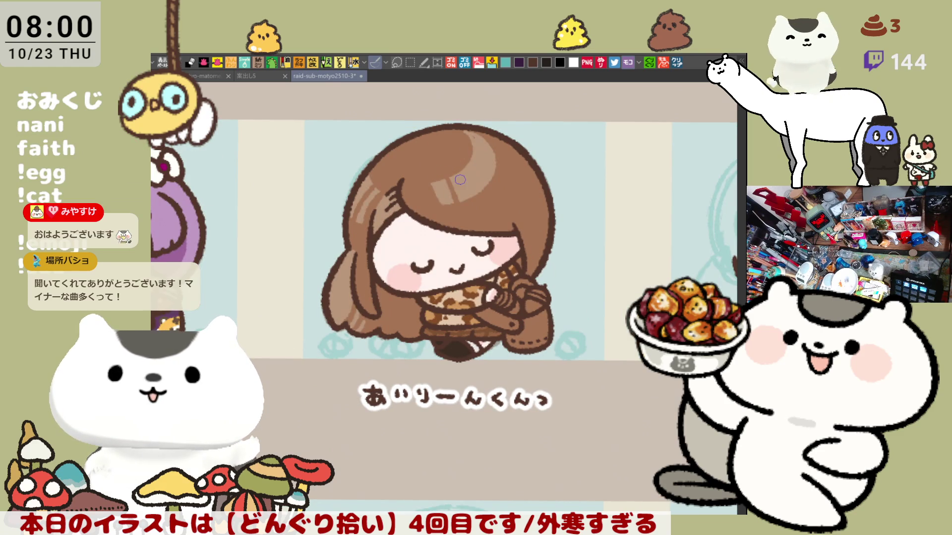
# Paint a brown strap across the leopard-print coat.
pyautogui.moveTo(440, 320)
pyautogui.mouseDown()
pyautogui.moveTo(525, 293)
pyautogui.moveTo(524, 284)
pyautogui.mouseUp()
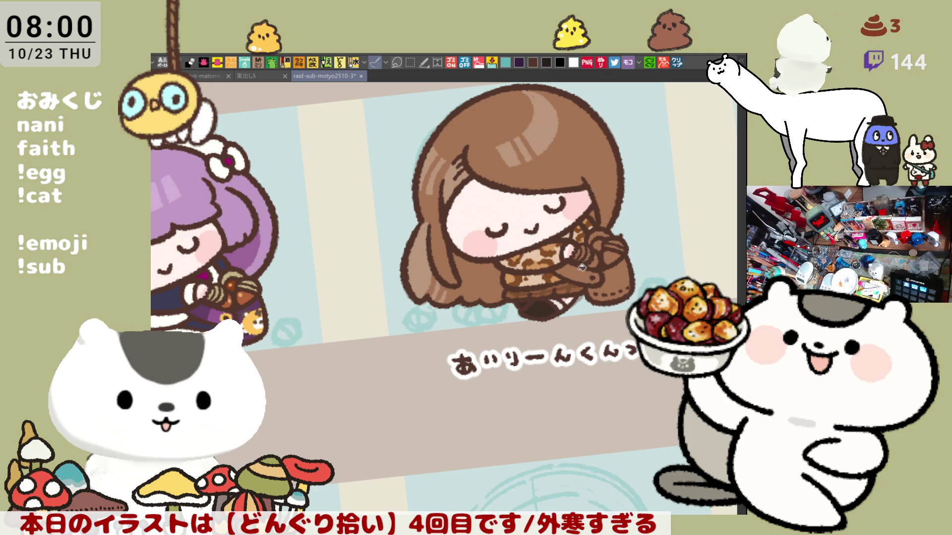
pyautogui.moveTo(556, 281); pyautogui.dragTo(628, 298)
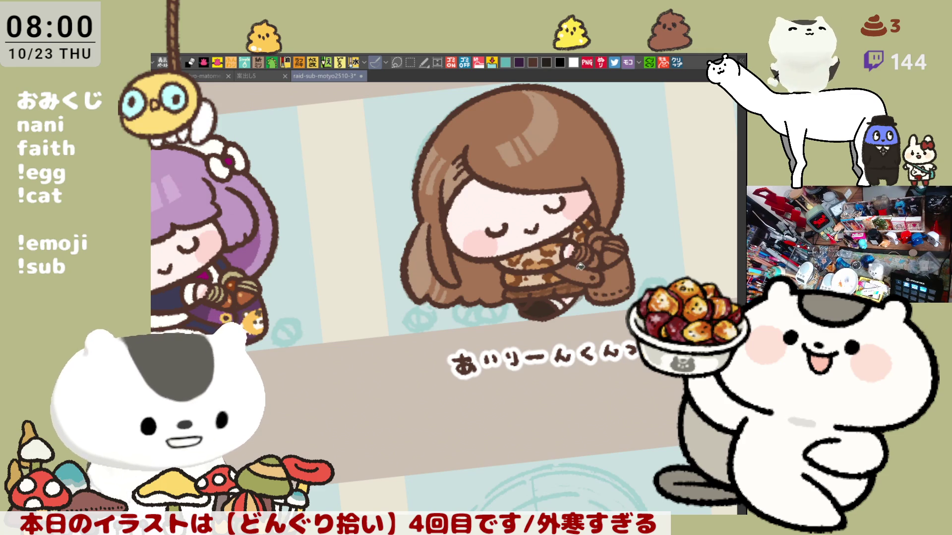
pyautogui.moveTo(519, 383)
pyautogui.mouseDown()
pyautogui.moveTo(352, 383)
pyautogui.moveTo(398, 475)
pyautogui.mouseUp()
pyautogui.scroll(-2, 353, 383)
pyautogui.scroll(2, 353, 383)
pyautogui.scroll(3, 353, 383)
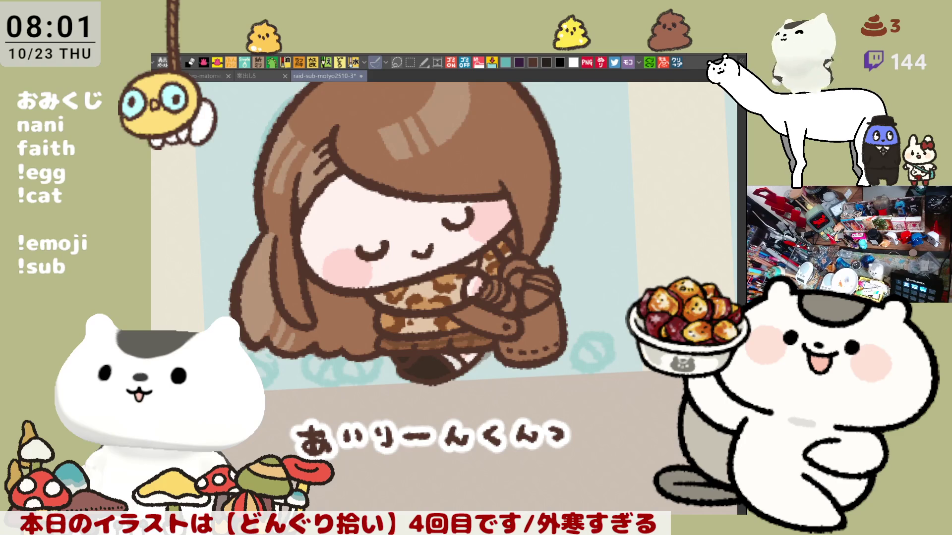
# Fill the sleeve and basket dark red, then undo a stray test blob.
pyautogui.click(492, 322)
pyautogui.click(543, 322)
pyautogui.moveTo(610, 223)
pyautogui.mouseDown()
pyautogui.moveTo(617, 248)
pyautogui.moveTo(628, 235)
pyautogui.moveTo(625, 257)
pyautogui.moveTo(616, 252)
pyautogui.mouseUp()
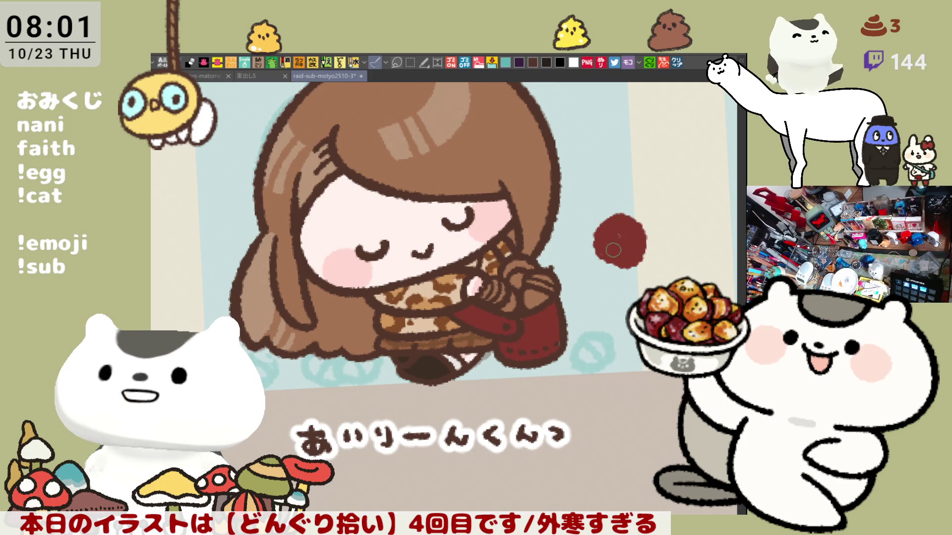
pyautogui.hotkey('ctrl', 'z')
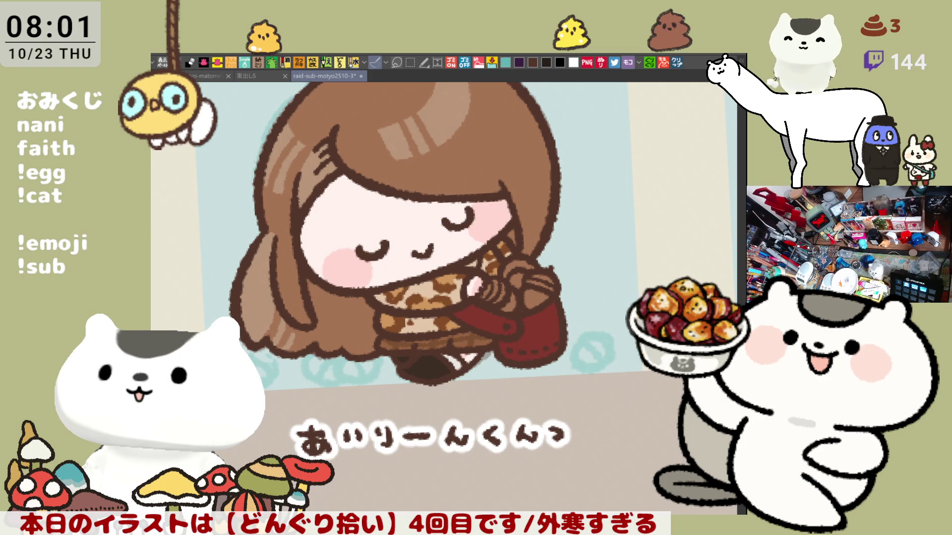
# Fill the basket strap and body lighter crimson, then straighten and zoom the view to the full sheet.
pyautogui.click(487, 321)
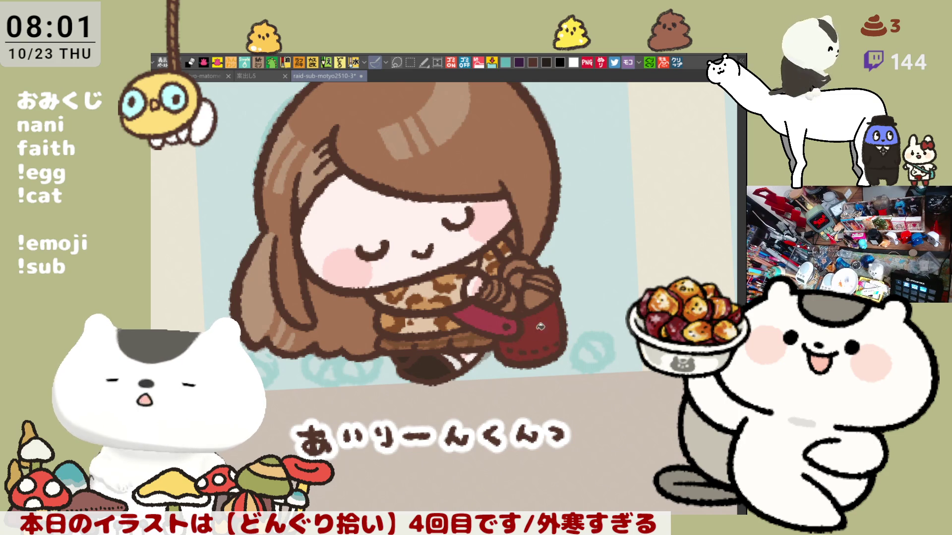
pyautogui.click(543, 331)
pyautogui.hotkey('ctrl', '0')
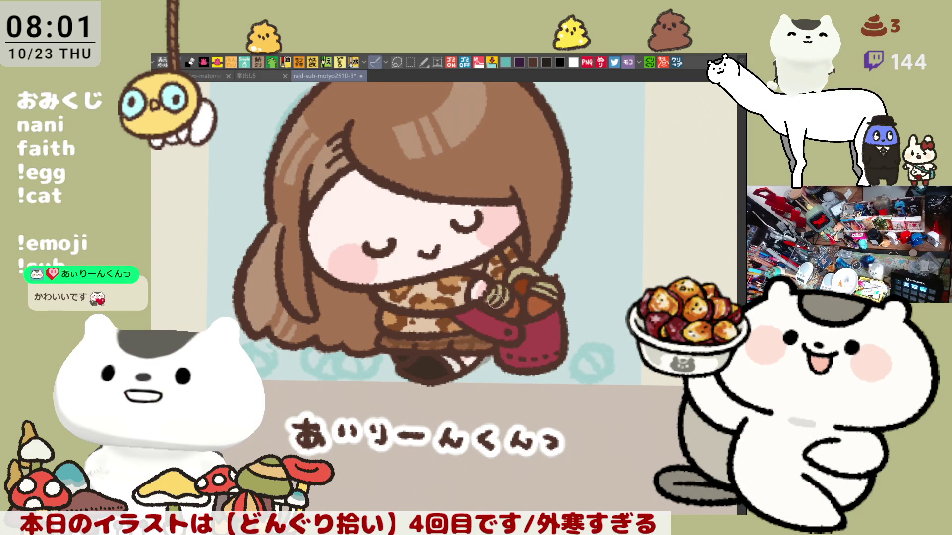
pyautogui.press('-')
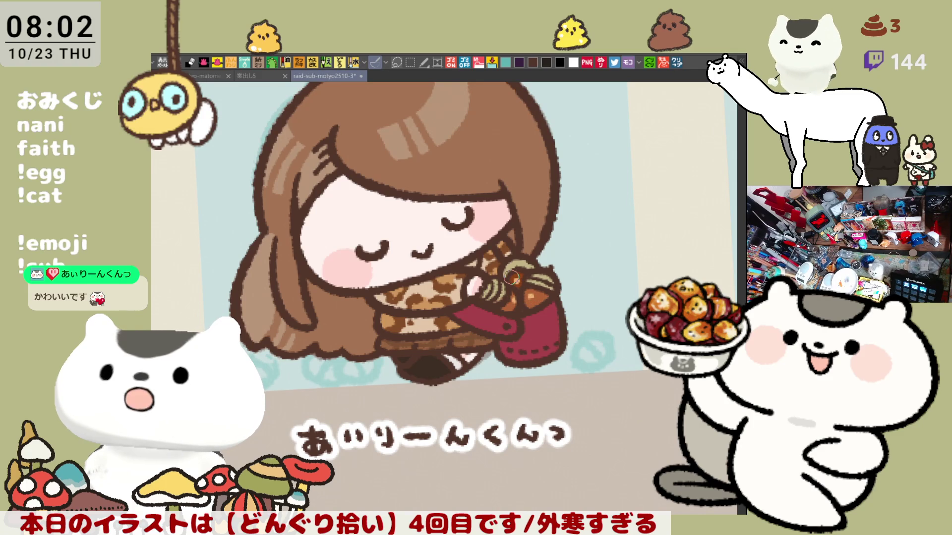
pyautogui.scroll(-3, 515, 280)
pyautogui.scroll(-3, 515, 280)
pyautogui.scroll(-1, 567, 405)
pyautogui.scroll(-1, 567, 405)
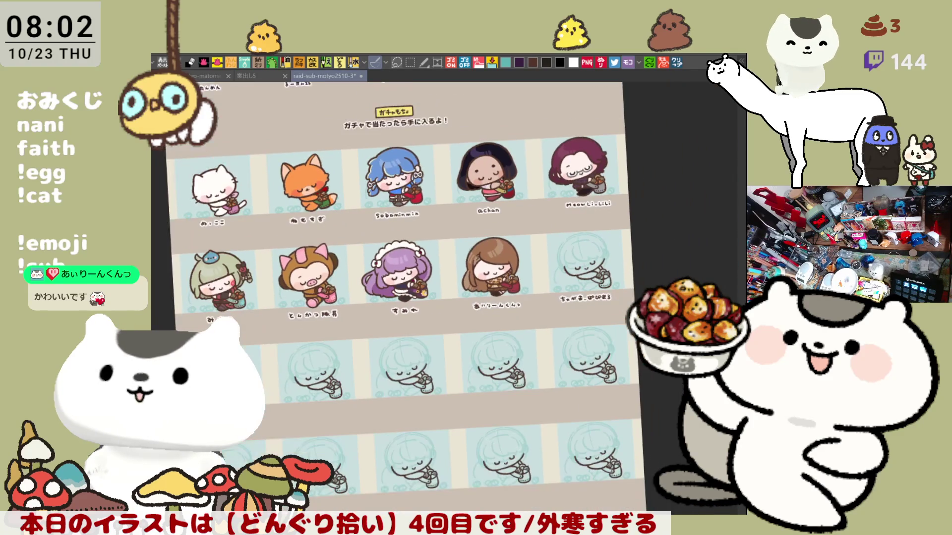